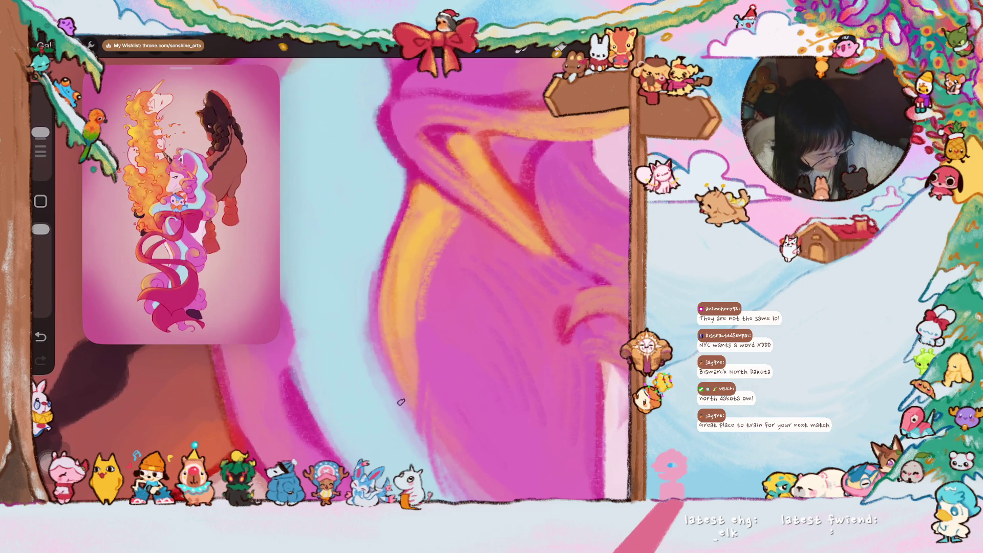
Darken the mane edge where the pink meets the blue
{"action": "left_click_drag", "start_coordinate": [367, 312], "coordinate": [384, 400]}
{"action": "left_click_drag", "start_coordinate": [361, 260], "coordinate": [354, 362]}
{"action": "left_click_drag", "start_coordinate": [372, 239], "coordinate": [352, 352]}
{"action": "left_click_drag", "start_coordinate": [379, 214], "coordinate": [347, 296]}
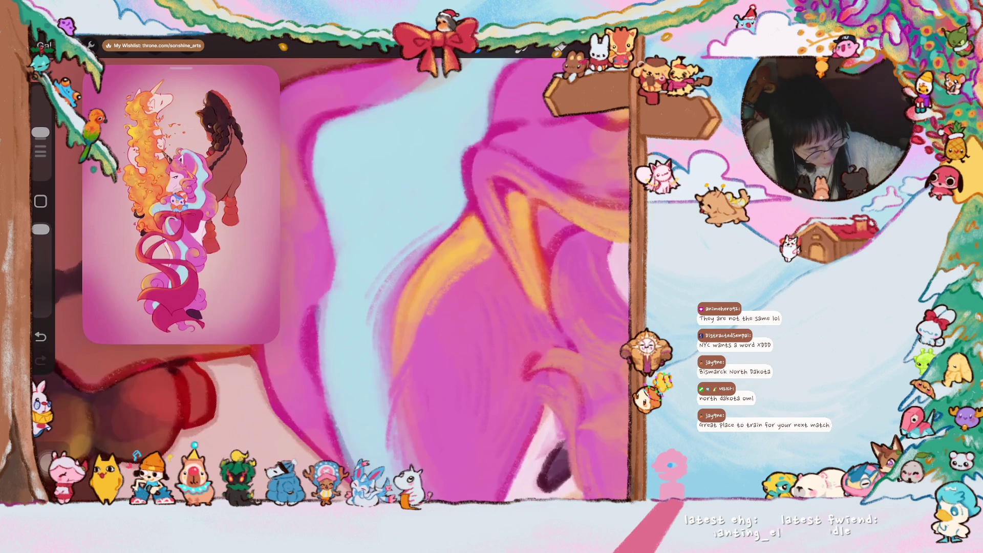
Sample a colour and paint orange-yellow along the mane loop's left and upper curve
{"action": "left_click_drag", "start_coordinate": [450, 205], "coordinate": [389, 307]}
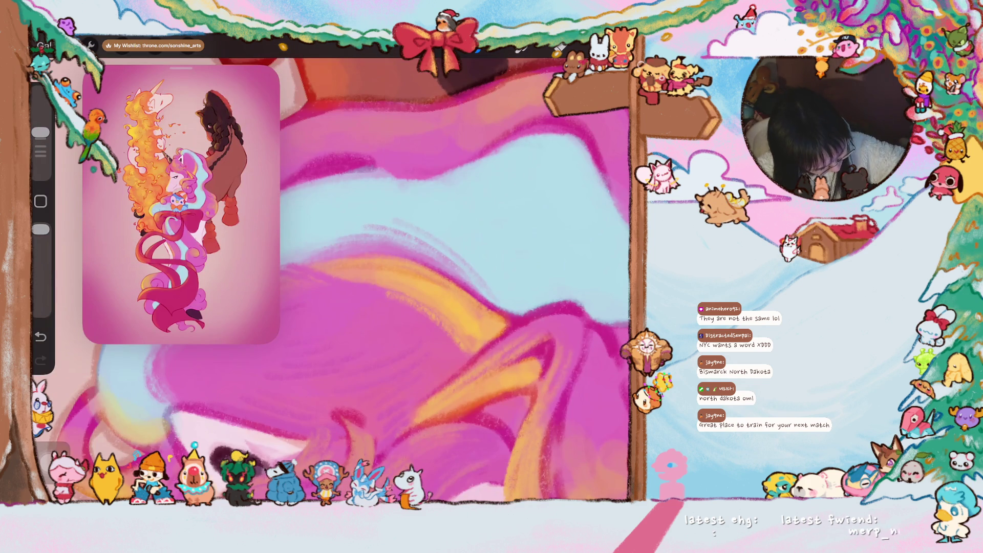
{"action": "mouse_move", "coordinate": [469, 275]}
{"action": "left_mouse_down"}
{"action": "mouse_move", "coordinate": [389, 327]}
{"action": "mouse_move", "coordinate": [358, 307]}
{"action": "mouse_move", "coordinate": [376, 320]}
{"action": "mouse_move", "coordinate": [333, 323]}
{"action": "mouse_move", "coordinate": [445, 266]}
{"action": "left_mouse_up"}
{"action": "left_click", "coordinate": [336, 333]}
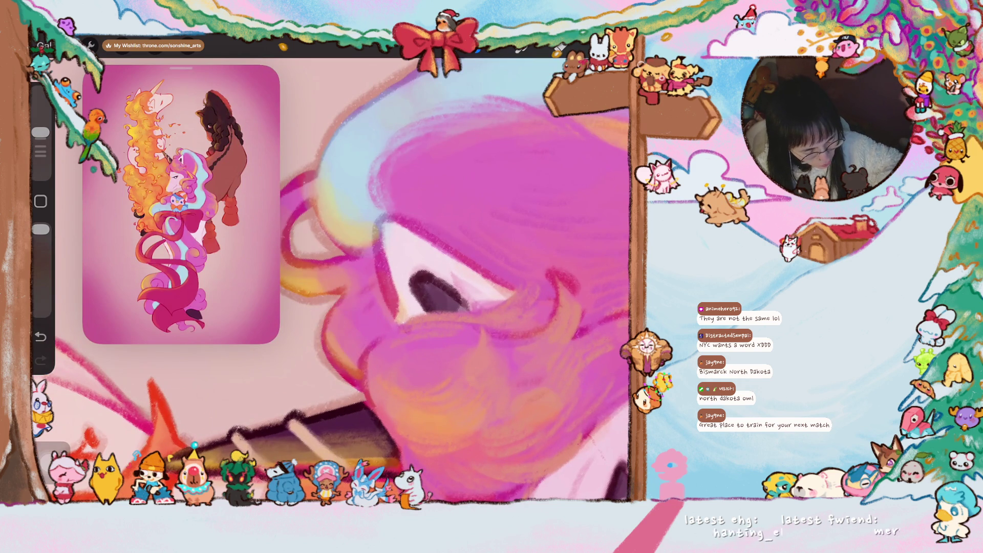
{"action": "left_click_drag", "start_coordinate": [337, 334], "coordinate": [354, 356]}
{"action": "left_click", "coordinate": [328, 269]}
{"action": "left_click_drag", "start_coordinate": [328, 269], "coordinate": [435, 389]}
{"action": "left_click_drag", "start_coordinate": [423, 233], "coordinate": [471, 348]}
{"action": "mouse_move", "coordinate": [418, 267]}
{"action": "left_mouse_down"}
{"action": "mouse_move", "coordinate": [461, 348]}
{"action": "mouse_move", "coordinate": [487, 351]}
{"action": "mouse_move", "coordinate": [436, 285]}
{"action": "mouse_move", "coordinate": [463, 194]}
{"action": "left_mouse_up"}
{"action": "mouse_move", "coordinate": [428, 236]}
{"action": "left_mouse_down"}
{"action": "mouse_move", "coordinate": [465, 194]}
{"action": "mouse_move", "coordinate": [527, 77]}
{"action": "left_mouse_up"}
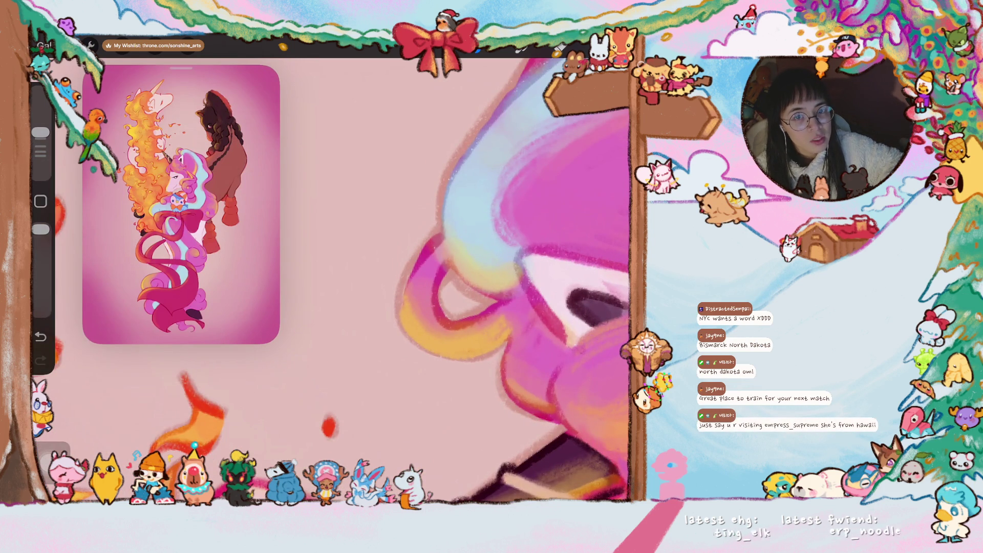
Add more yellow-orange to the loop's left side and lighten it
{"action": "left_click_drag", "start_coordinate": [512, 307], "coordinate": [487, 279]}
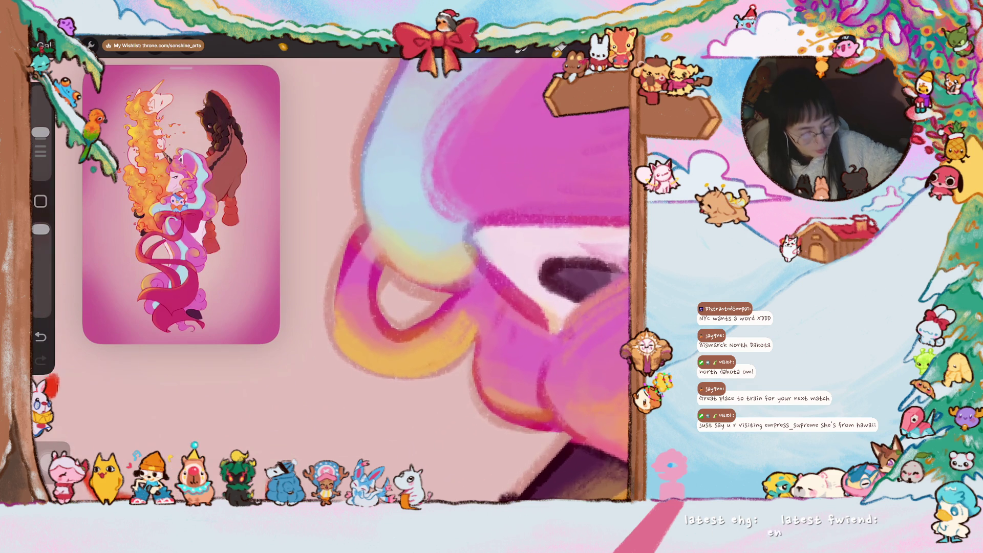
{"action": "mouse_move", "coordinate": [335, 270]}
{"action": "left_mouse_down"}
{"action": "mouse_move", "coordinate": [359, 231]}
{"action": "mouse_move", "coordinate": [341, 299]}
{"action": "mouse_move", "coordinate": [356, 338]}
{"action": "mouse_move", "coordinate": [354, 322]}
{"action": "left_mouse_up"}
{"action": "left_click_drag", "start_coordinate": [359, 284], "coordinate": [391, 346]}
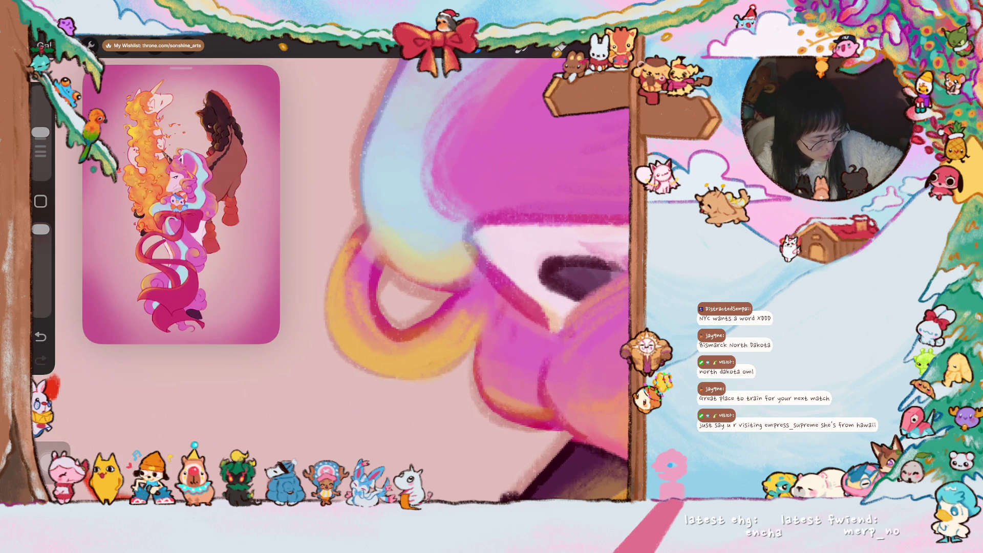
Lighten the blue mane's edge with pale light-blue strokes
{"action": "left_click_drag", "start_coordinate": [512, 256], "coordinate": [461, 333]}
{"action": "left_click", "coordinate": [394, 287]}
{"action": "left_click_drag", "start_coordinate": [398, 209], "coordinate": [379, 246]}
{"action": "mouse_move", "coordinate": [407, 197]}
{"action": "left_mouse_down"}
{"action": "mouse_move", "coordinate": [376, 249]}
{"action": "mouse_move", "coordinate": [366, 333]}
{"action": "left_mouse_up"}
{"action": "mouse_move", "coordinate": [431, 175]}
{"action": "left_mouse_down"}
{"action": "mouse_move", "coordinate": [402, 200]}
{"action": "mouse_move", "coordinate": [436, 179]}
{"action": "left_mouse_up"}
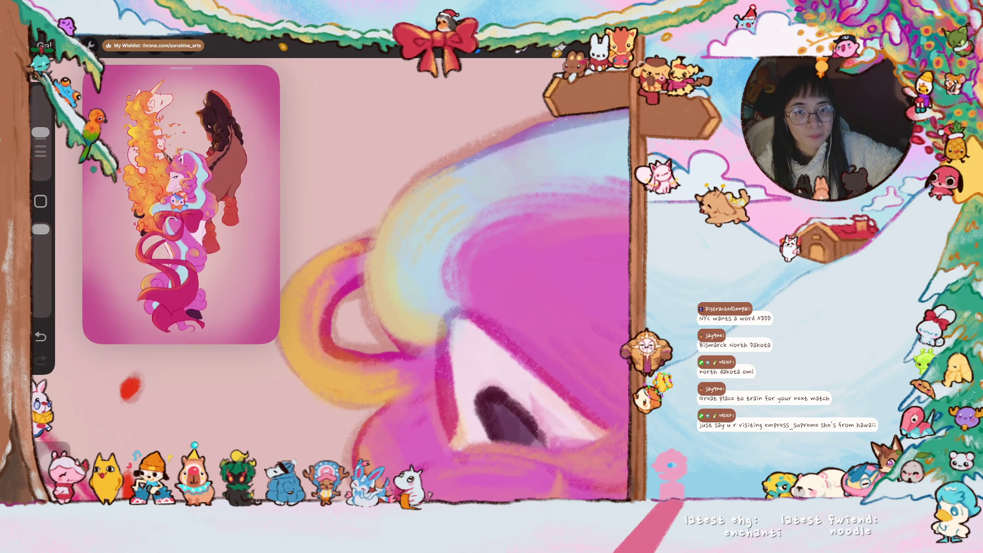
{"action": "scroll", "coordinate": [358, 281], "scroll_direction": "down", "scroll_amount": 5}
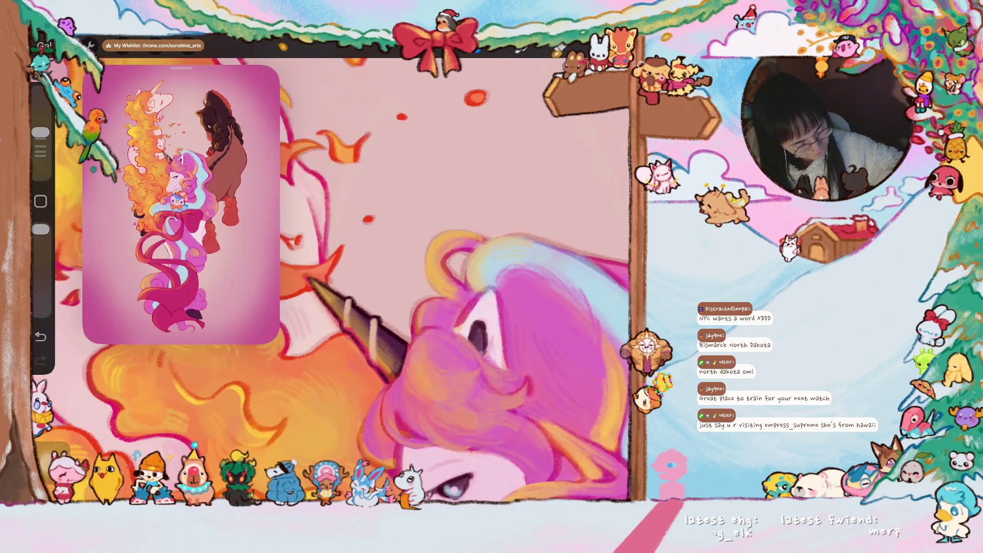
{"action": "scroll", "coordinate": [358, 282], "scroll_direction": "down", "scroll_amount": 3}
{"action": "scroll", "coordinate": [359, 282], "scroll_direction": "up", "scroll_amount": 3}
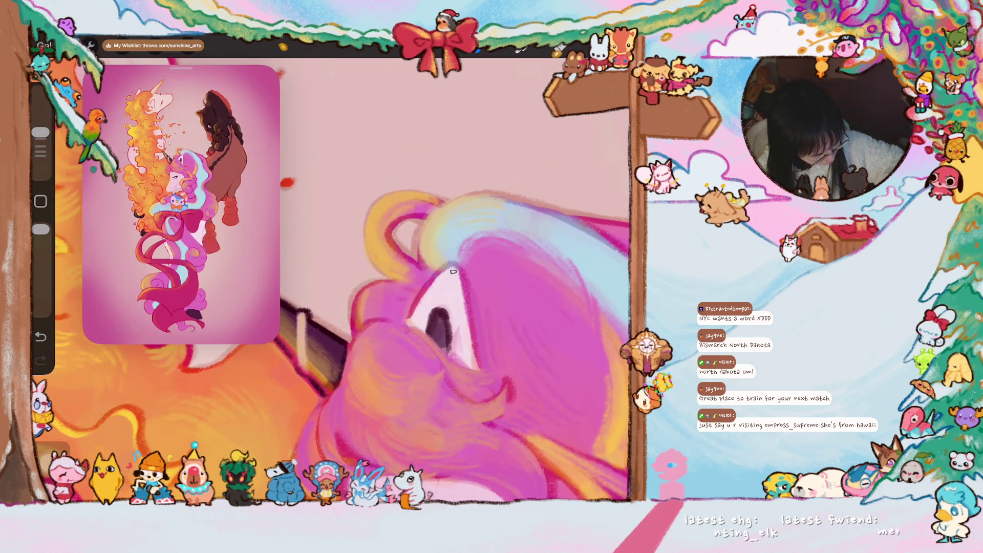
{"action": "scroll", "coordinate": [359, 282], "scroll_direction": "down", "scroll_amount": 5}
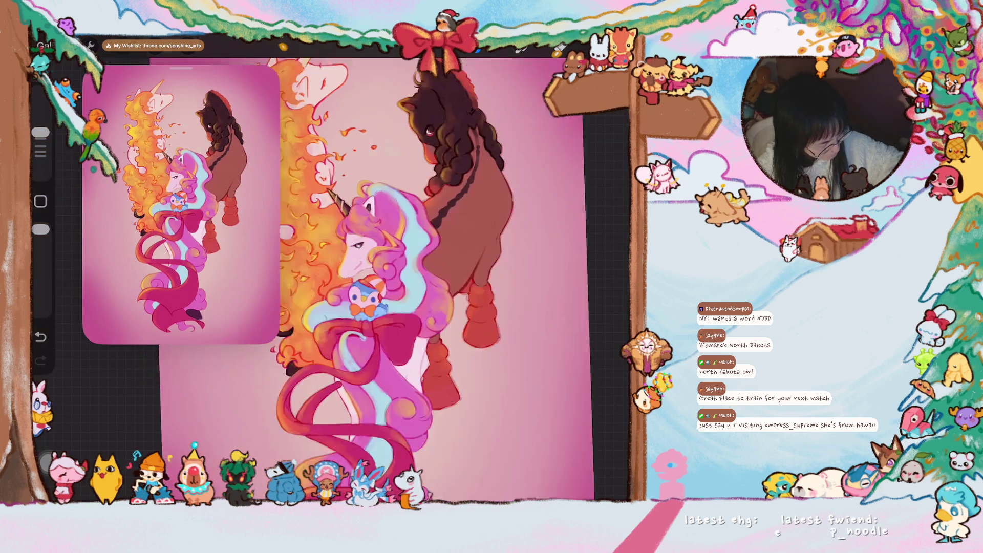
{"action": "scroll", "coordinate": [358, 282], "scroll_direction": "up", "scroll_amount": 2}
{"action": "scroll", "coordinate": [359, 281], "scroll_direction": "up", "scroll_amount": 2}
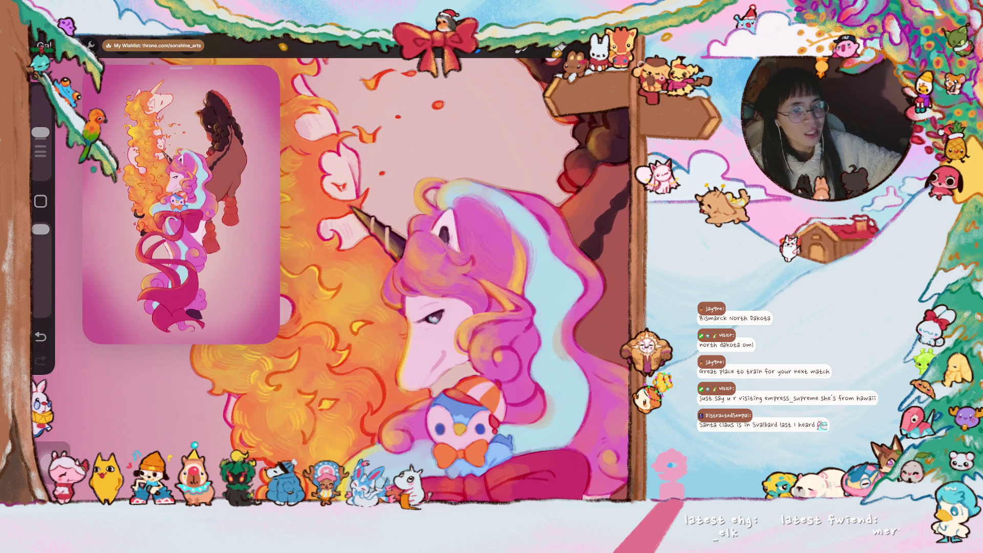
{"action": "scroll", "coordinate": [333, 282], "scroll_direction": "up", "scroll_amount": 5}
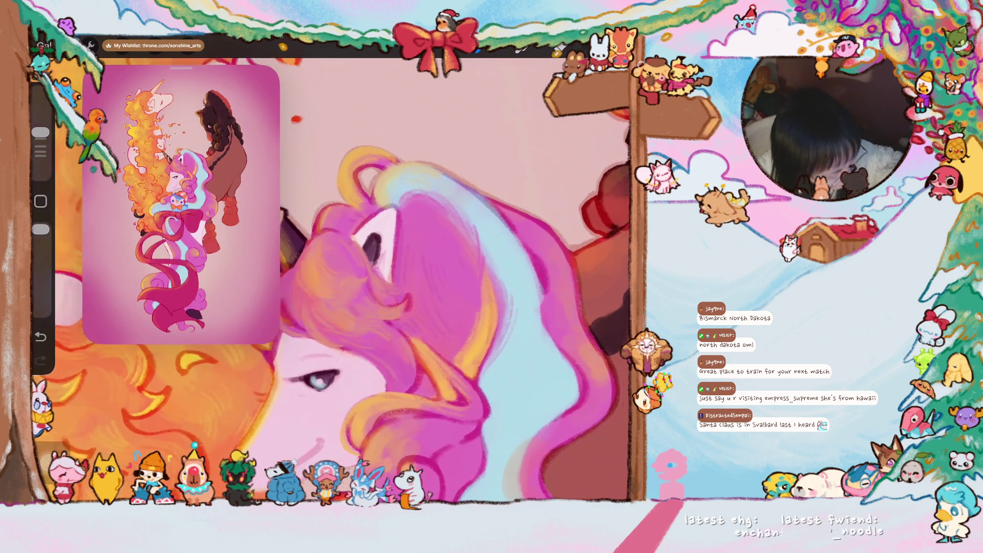
Outline the ear and the mane's left edge with a dark blue line
{"action": "scroll", "coordinate": [333, 282], "scroll_direction": "up", "scroll_amount": 3}
{"action": "scroll", "coordinate": [359, 282], "scroll_direction": "up", "scroll_amount": 3}
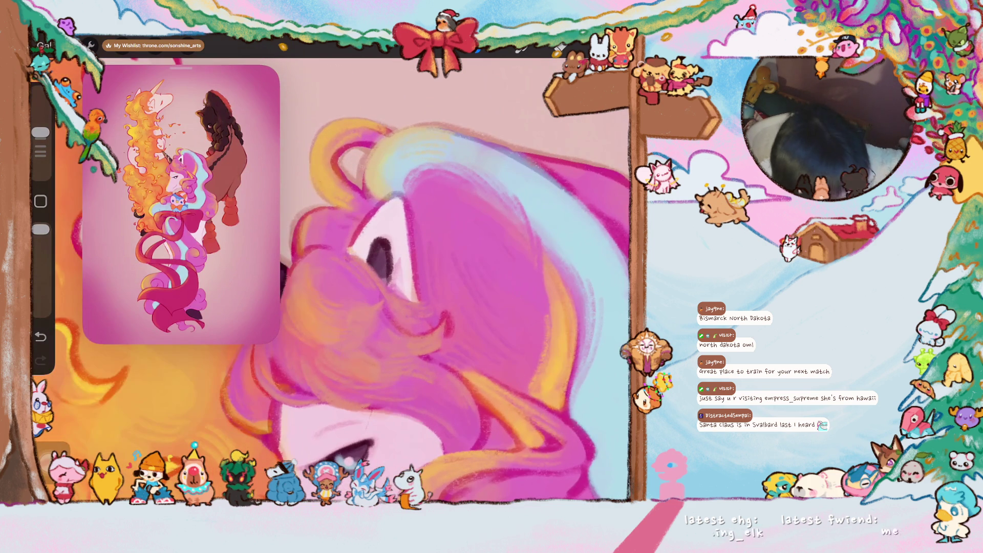
{"action": "left_click_drag", "start_coordinate": [381, 205], "coordinate": [352, 247]}
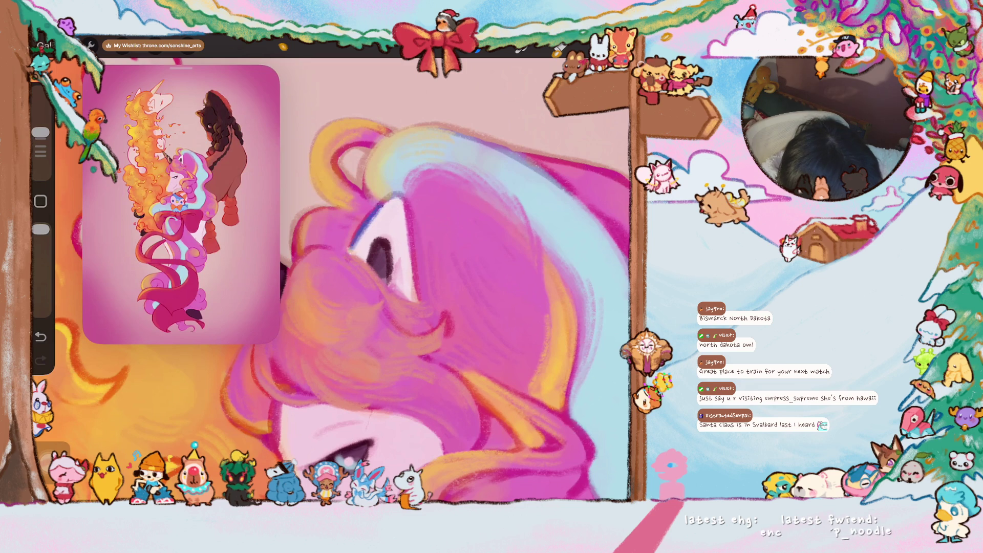
{"action": "left_click_drag", "start_coordinate": [408, 231], "coordinate": [420, 302]}
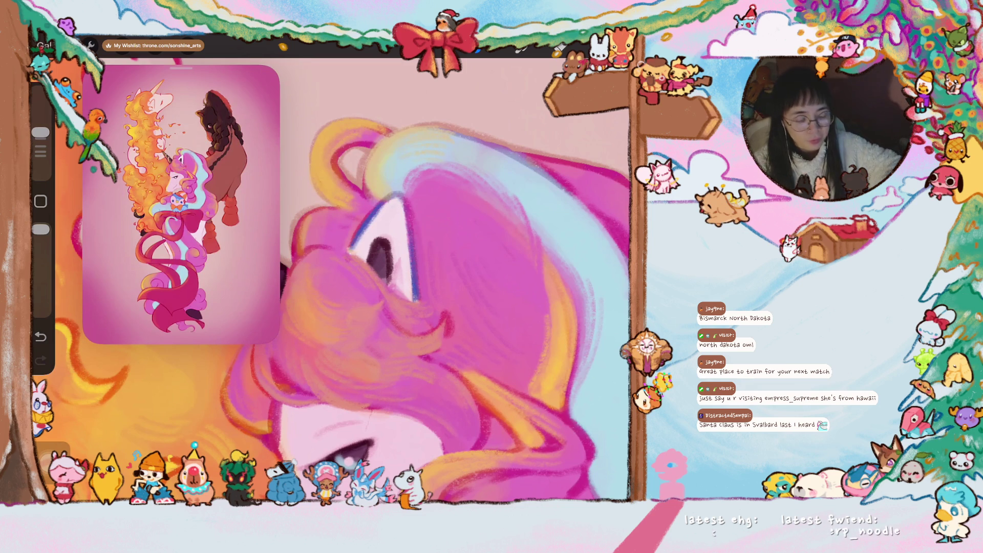
{"action": "scroll", "coordinate": [358, 282], "scroll_direction": "down", "scroll_amount": 3}
{"action": "scroll", "coordinate": [461, 282], "scroll_direction": "up", "scroll_amount": 3}
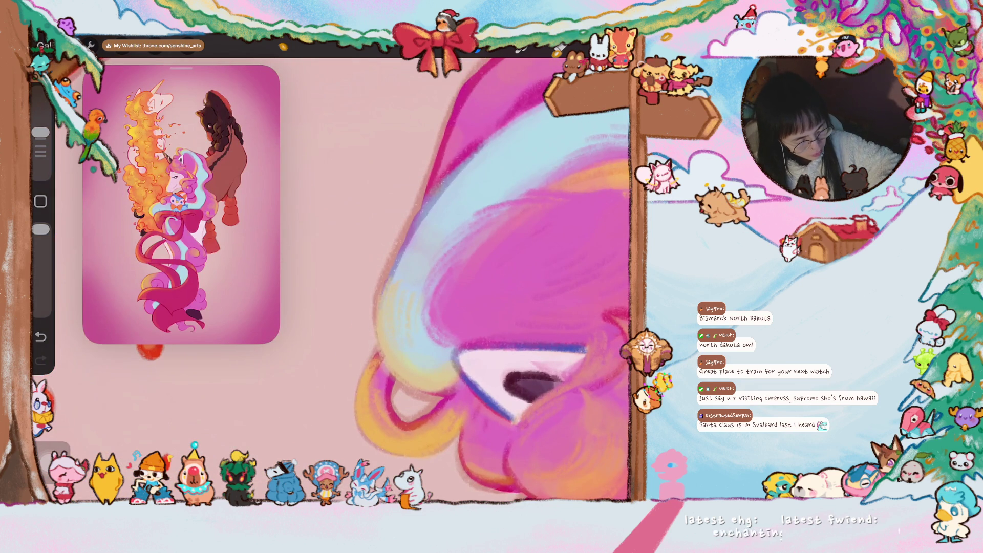
{"action": "mouse_move", "coordinate": [440, 193]}
{"action": "left_mouse_down"}
{"action": "mouse_move", "coordinate": [376, 315]}
{"action": "mouse_move", "coordinate": [391, 373]}
{"action": "left_mouse_up"}
Sample a light blue and paint it up along the mane's left edge
{"action": "left_click_drag", "start_coordinate": [380, 312], "coordinate": [384, 337]}
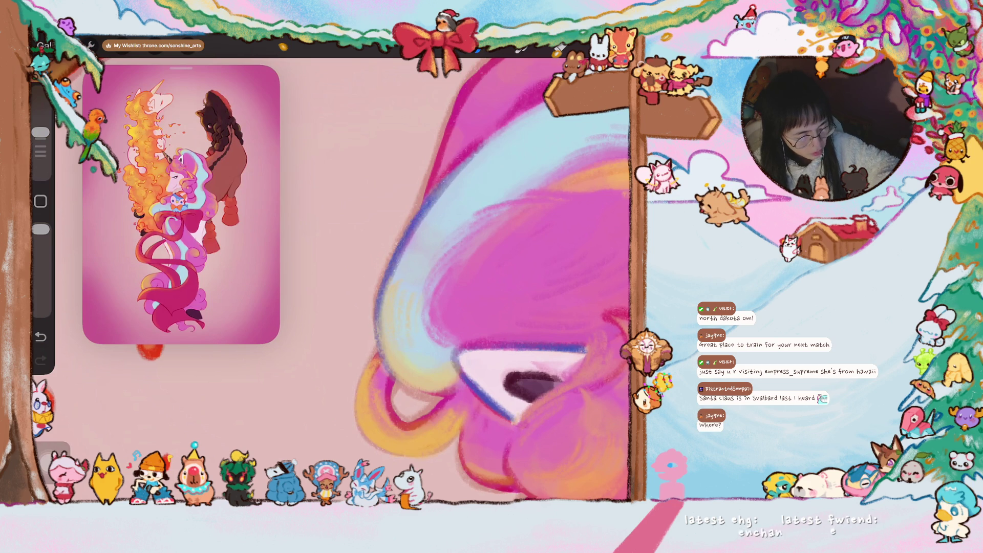
{"action": "left_click_drag", "start_coordinate": [428, 241], "coordinate": [439, 213]}
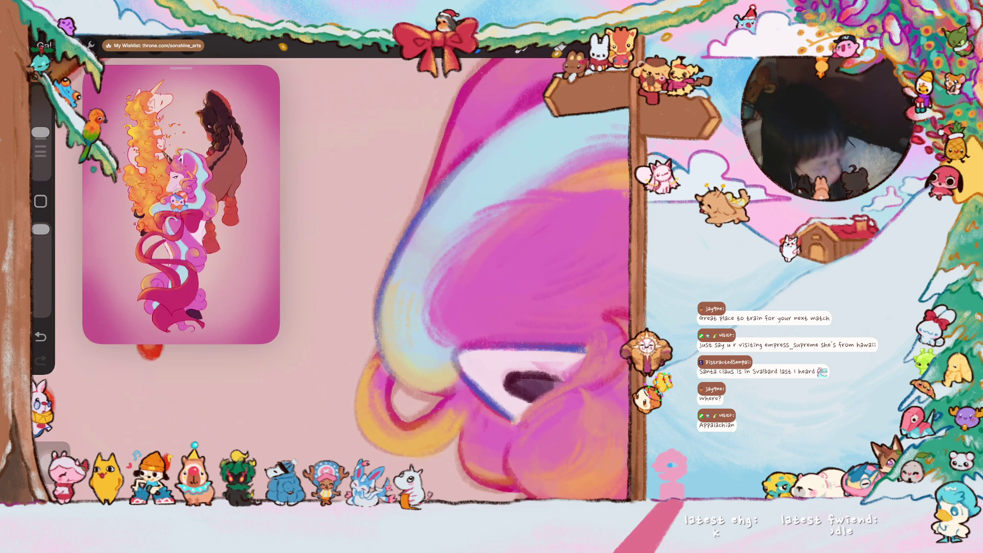
{"action": "mouse_move", "coordinate": [390, 289]}
{"action": "left_mouse_down"}
{"action": "mouse_move", "coordinate": [411, 226]}
{"action": "mouse_move", "coordinate": [446, 187]}
{"action": "left_mouse_up"}
{"action": "left_click_drag", "start_coordinate": [420, 223], "coordinate": [487, 144]}
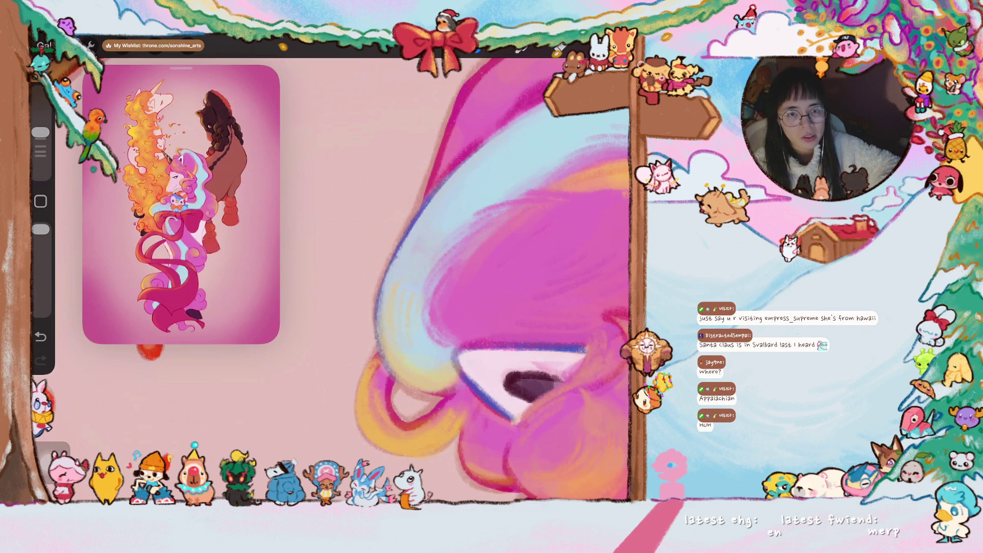
{"action": "scroll", "coordinate": [492, 277], "scroll_direction": "down", "scroll_amount": 2}
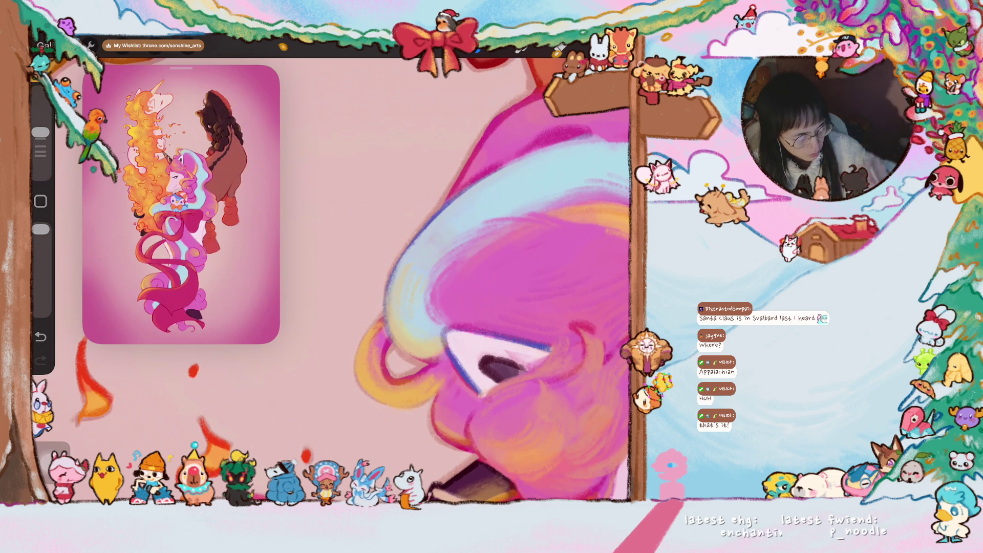
{"action": "scroll", "coordinate": [338, 279], "scroll_direction": "down", "scroll_amount": 2}
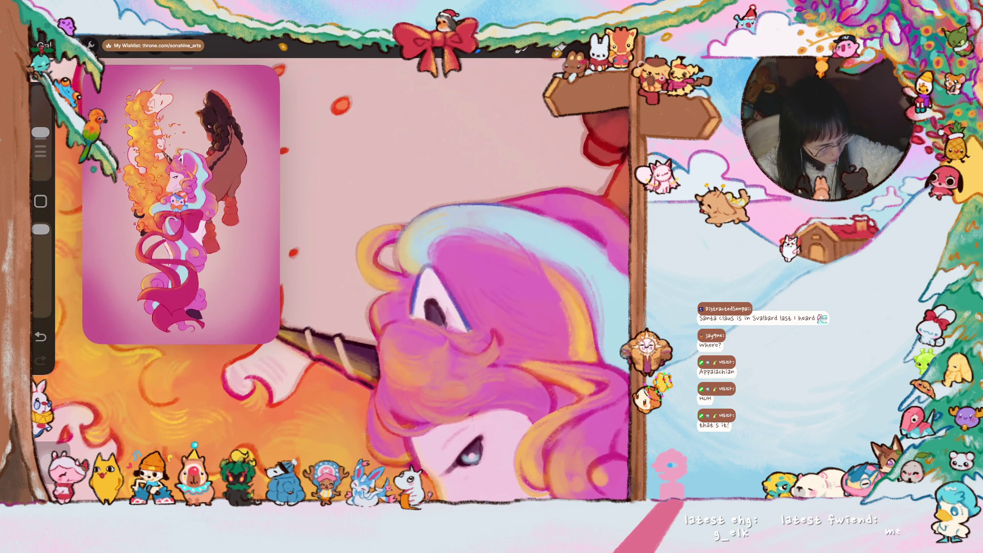
Brighten the ear with white, then add two darker pink strands over the face
{"action": "left_click_drag", "start_coordinate": [414, 309], "coordinate": [424, 268]}
{"action": "left_click_drag", "start_coordinate": [443, 315], "coordinate": [459, 285]}
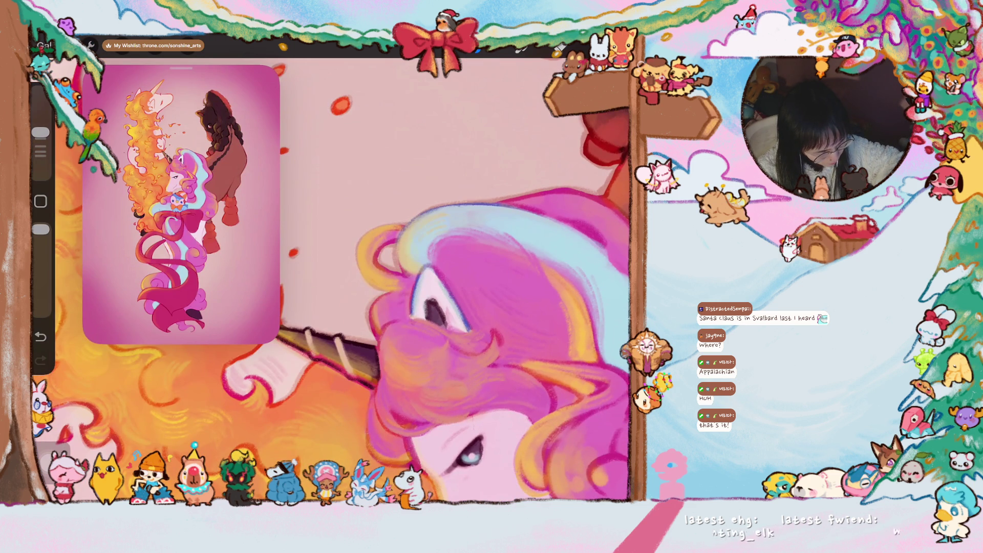
{"action": "left_click_drag", "start_coordinate": [418, 251], "coordinate": [432, 246]}
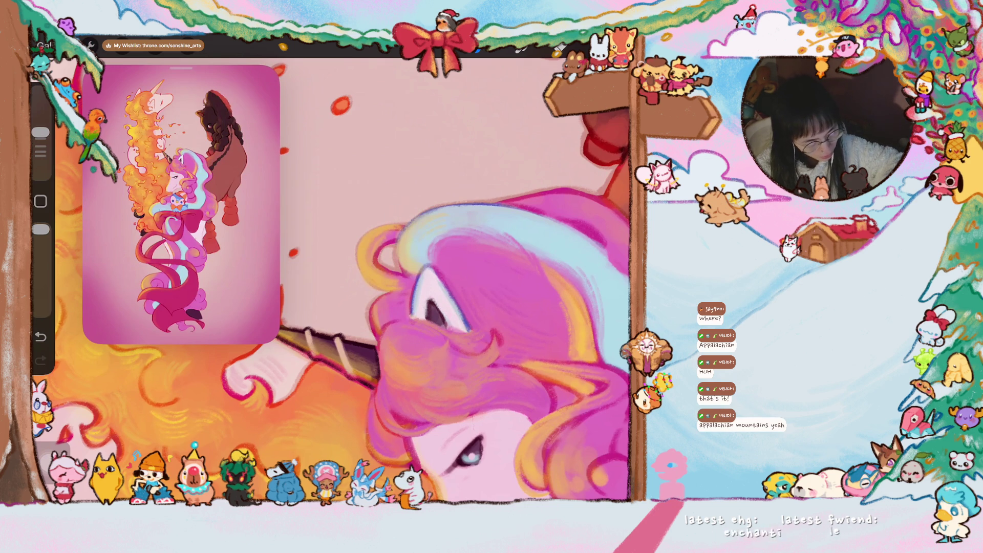
{"action": "mouse_move", "coordinate": [435, 312]}
{"action": "left_mouse_down"}
{"action": "mouse_move", "coordinate": [441, 246]}
{"action": "mouse_move", "coordinate": [367, 338]}
{"action": "left_mouse_up"}
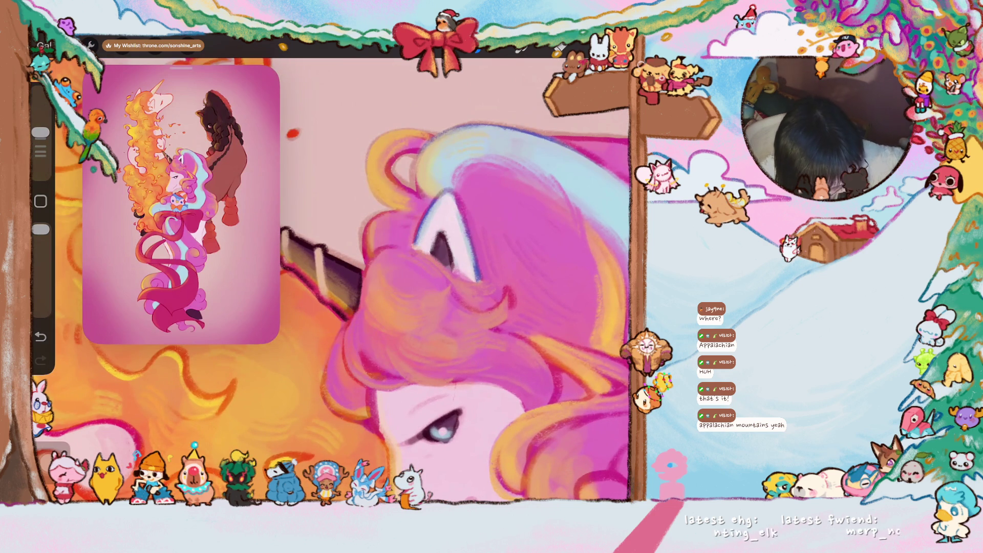
{"action": "left_click_drag", "start_coordinate": [343, 350], "coordinate": [371, 388]}
{"action": "left_click_drag", "start_coordinate": [352, 317], "coordinate": [327, 373]}
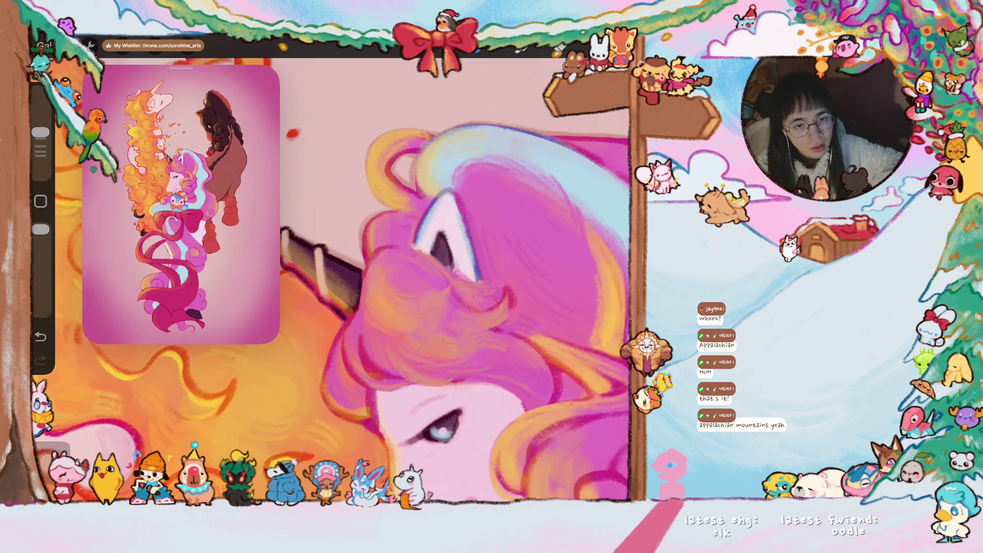
Sample mane pinks and paint fresh pink strokes and light highlights on the curls
{"action": "scroll", "coordinate": [455, 276], "scroll_direction": "down", "scroll_amount": 2}
{"action": "left_click", "coordinate": [413, 348]}
{"action": "mouse_move", "coordinate": [410, 333]}
{"action": "left_mouse_down"}
{"action": "mouse_move", "coordinate": [369, 404]}
{"action": "mouse_move", "coordinate": [363, 364]}
{"action": "mouse_move", "coordinate": [406, 302]}
{"action": "mouse_move", "coordinate": [417, 256]}
{"action": "left_mouse_up"}
{"action": "left_click", "coordinate": [402, 392]}
{"action": "left_click_drag", "start_coordinate": [414, 261], "coordinate": [430, 237]}
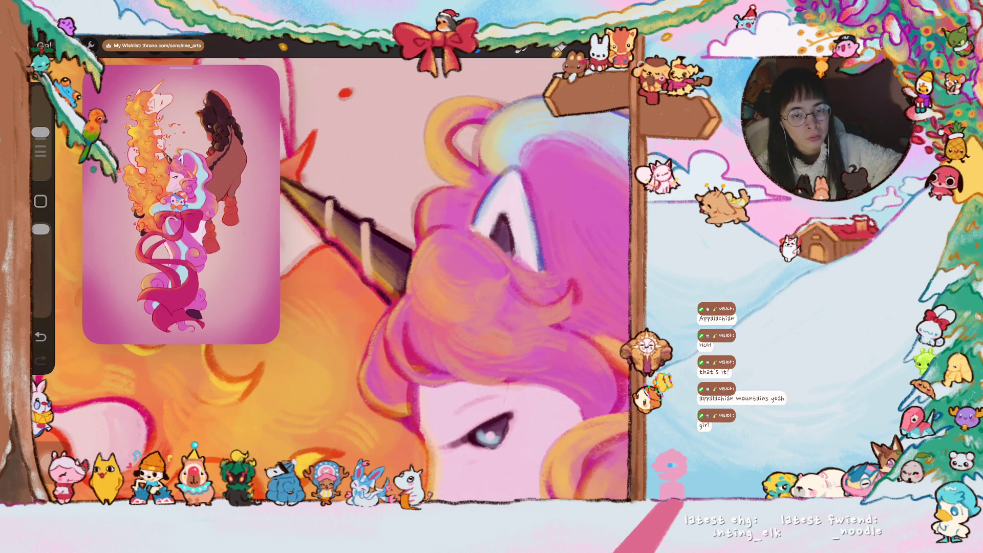
{"action": "scroll", "coordinate": [438, 279], "scroll_direction": "down", "scroll_amount": 2}
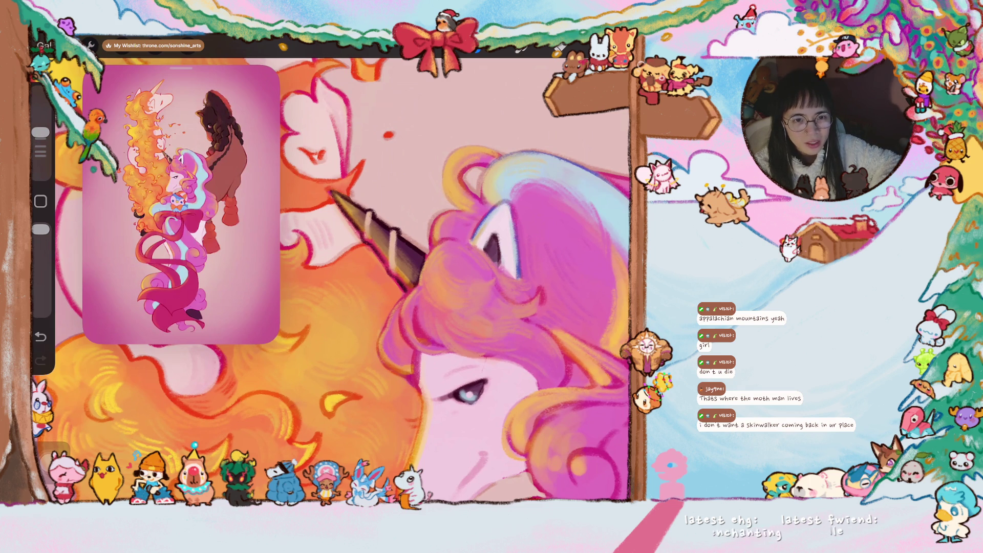
Sample a colour near the unicorn's eye and add a small stroke there
{"action": "left_click_drag", "start_coordinate": [466, 394], "coordinate": [435, 313]}
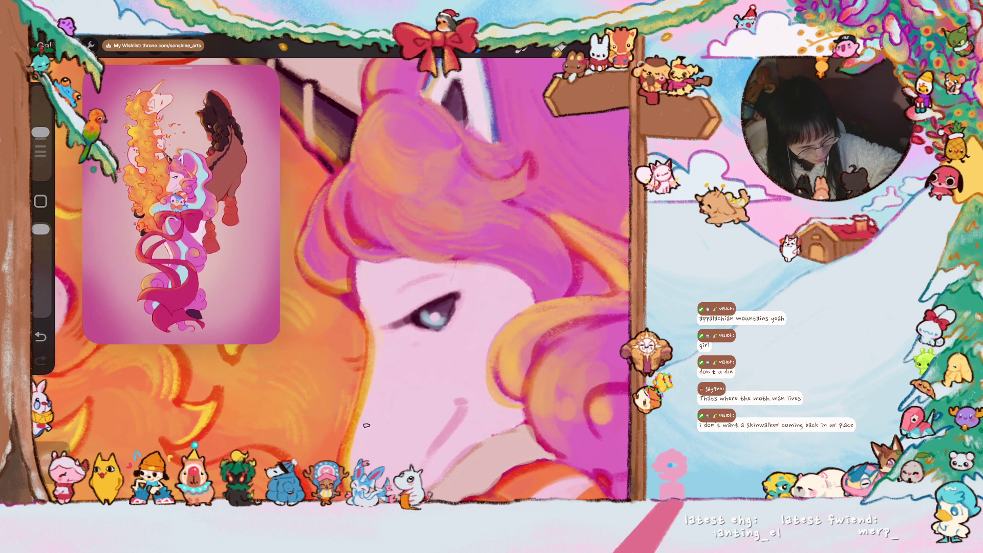
{"action": "left_click_drag", "start_coordinate": [461, 292], "coordinate": [417, 301]}
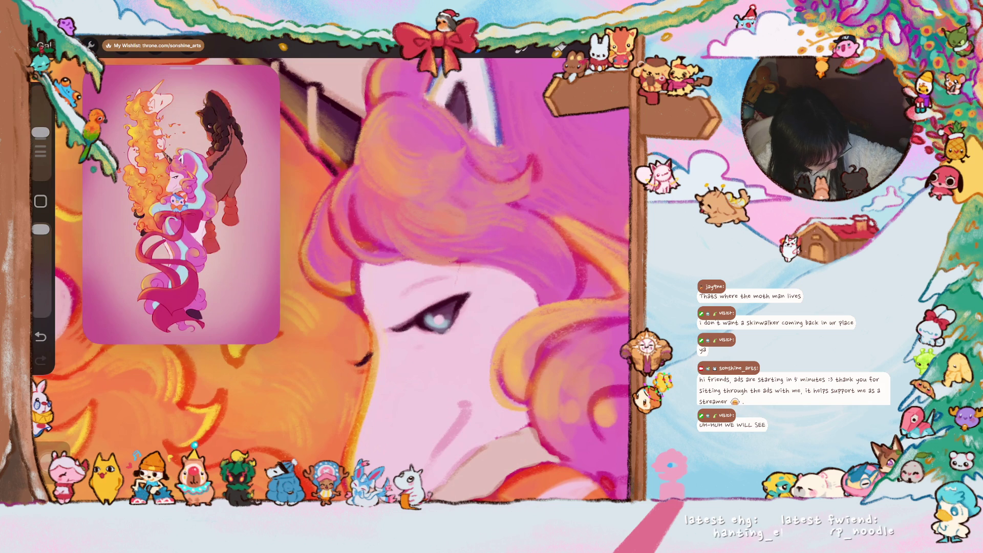
{"action": "left_click_drag", "start_coordinate": [405, 331], "coordinate": [410, 338]}
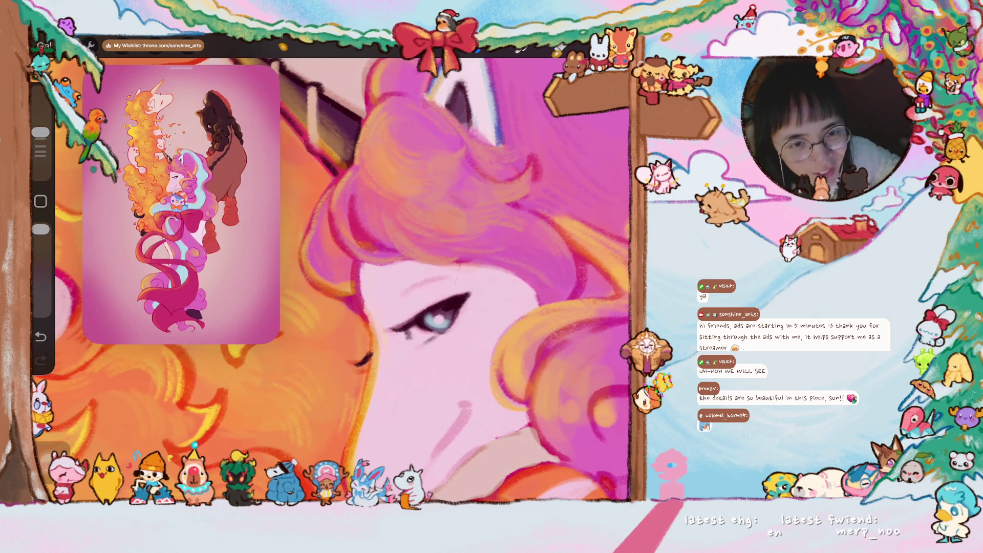
{"action": "scroll", "coordinate": [388, 280], "scroll_direction": "down", "scroll_amount": 5}
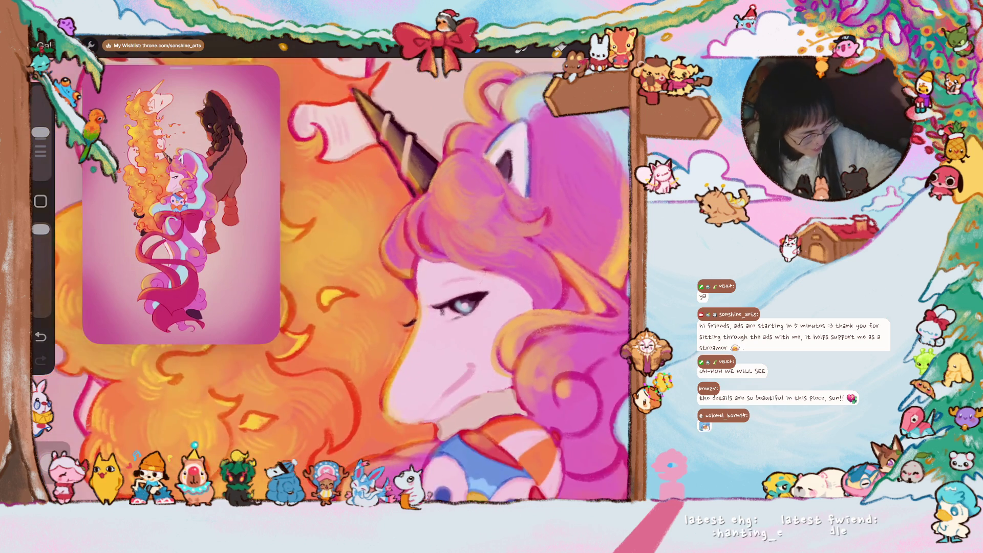
{"action": "scroll", "coordinate": [454, 279], "scroll_direction": "down", "scroll_amount": 2}
{"action": "scroll", "coordinate": [455, 279], "scroll_direction": "down", "scroll_amount": 2}
{"action": "scroll", "coordinate": [454, 279], "scroll_direction": "down", "scroll_amount": 2}
{"action": "scroll", "coordinate": [454, 279], "scroll_direction": "down", "scroll_amount": 2}
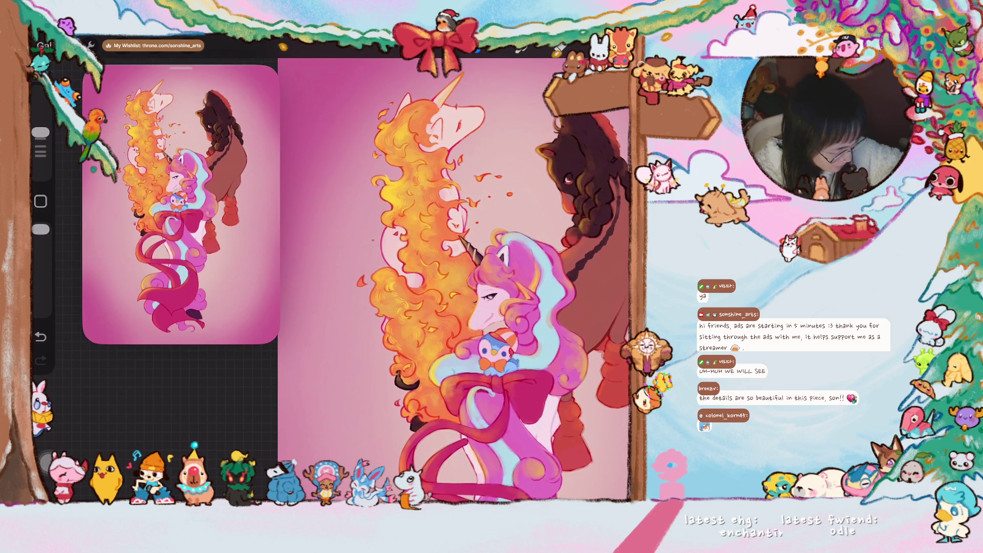
{"action": "scroll", "coordinate": [441, 133], "scroll_direction": "up", "scroll_amount": 3}
{"action": "scroll", "coordinate": [440, 134], "scroll_direction": "up", "scroll_amount": 3}
{"action": "scroll", "coordinate": [440, 133], "scroll_direction": "up", "scroll_amount": 2}
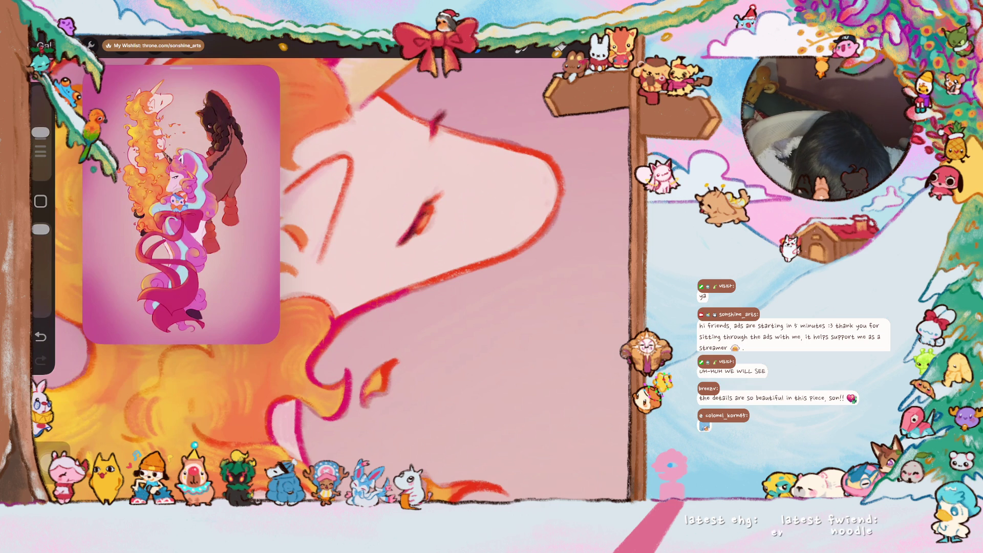
{"action": "scroll", "coordinate": [435, 282], "scroll_direction": "down", "scroll_amount": 3}
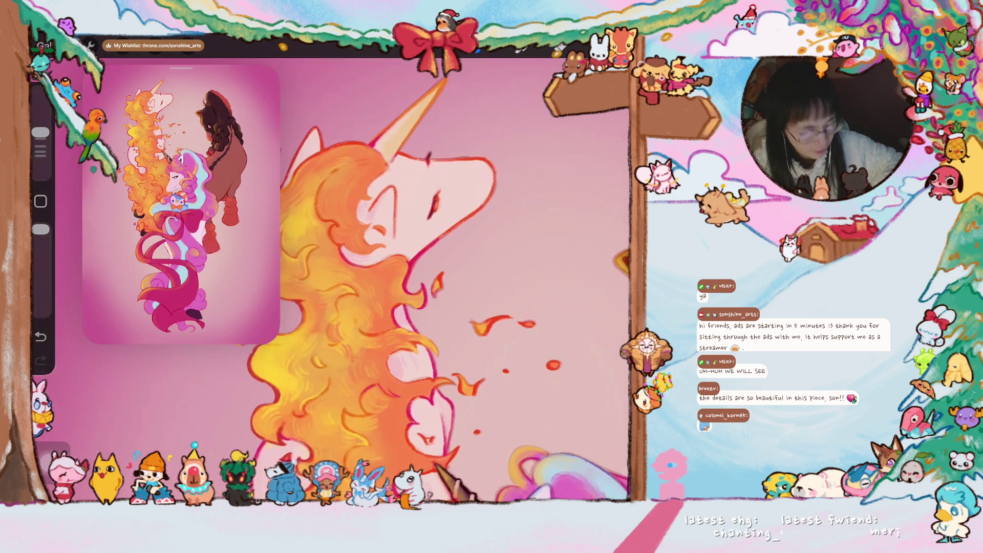
{"action": "scroll", "coordinate": [435, 282], "scroll_direction": "down", "scroll_amount": 2}
{"action": "scroll", "coordinate": [436, 282], "scroll_direction": "down", "scroll_amount": 2}
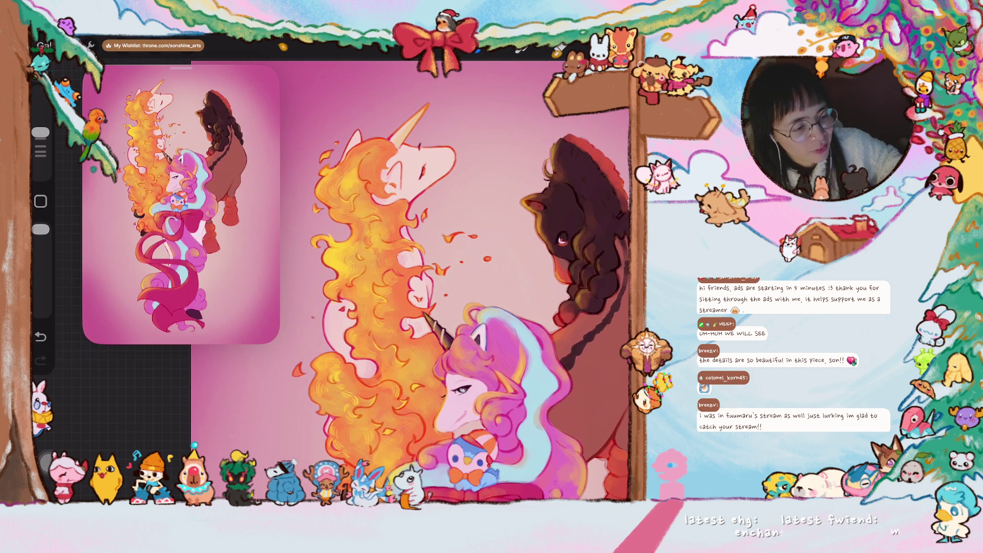
{"action": "scroll", "coordinate": [545, 420], "scroll_direction": "up", "scroll_amount": 5}
Sample the red line colour and draw dark red lines up the muzzle and around the mouth
{"action": "scroll", "coordinate": [286, 432], "scroll_direction": "up", "scroll_amount": 3}
{"action": "scroll", "coordinate": [287, 432], "scroll_direction": "up", "scroll_amount": 3}
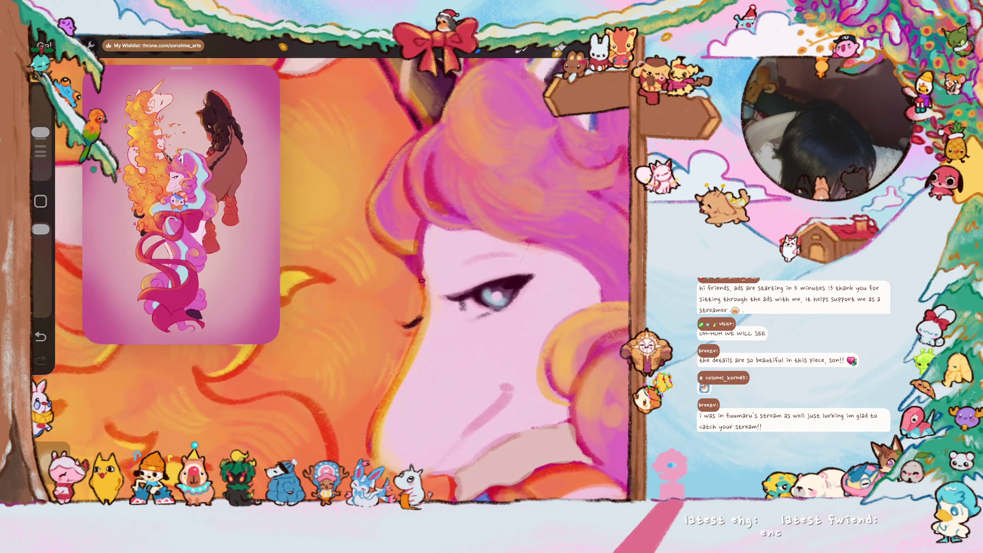
{"action": "scroll", "coordinate": [492, 297], "scroll_direction": "up", "scroll_amount": 2}
{"action": "left_click", "coordinate": [338, 425]}
{"action": "scroll", "coordinate": [454, 279], "scroll_direction": "down", "scroll_amount": 2}
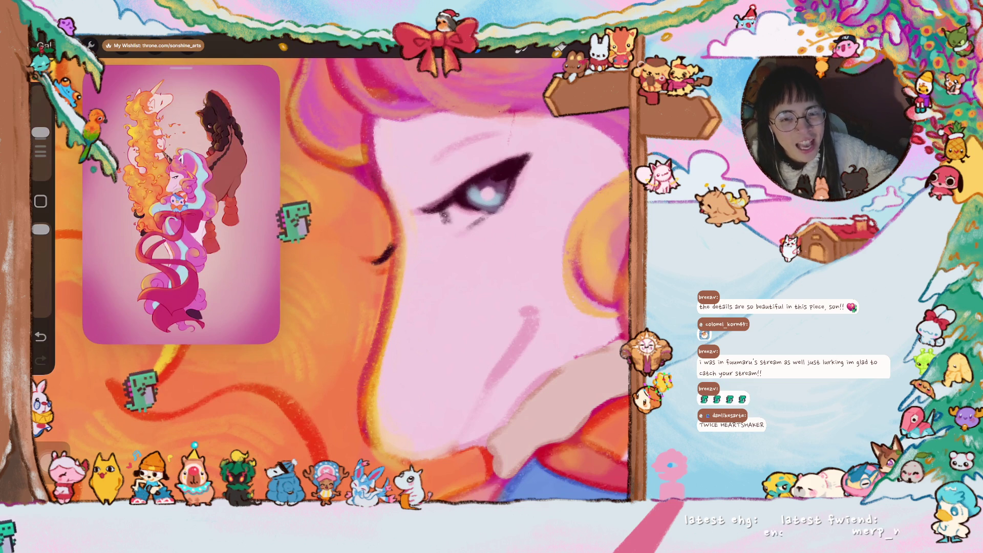
{"action": "scroll", "coordinate": [342, 280], "scroll_direction": "down", "scroll_amount": 3}
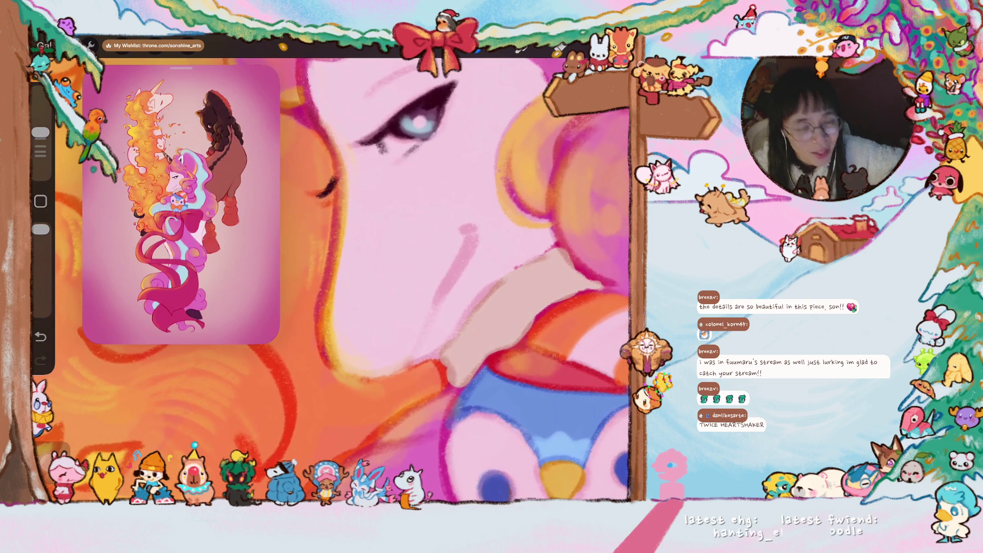
{"action": "left_click_drag", "start_coordinate": [409, 361], "coordinate": [472, 227]}
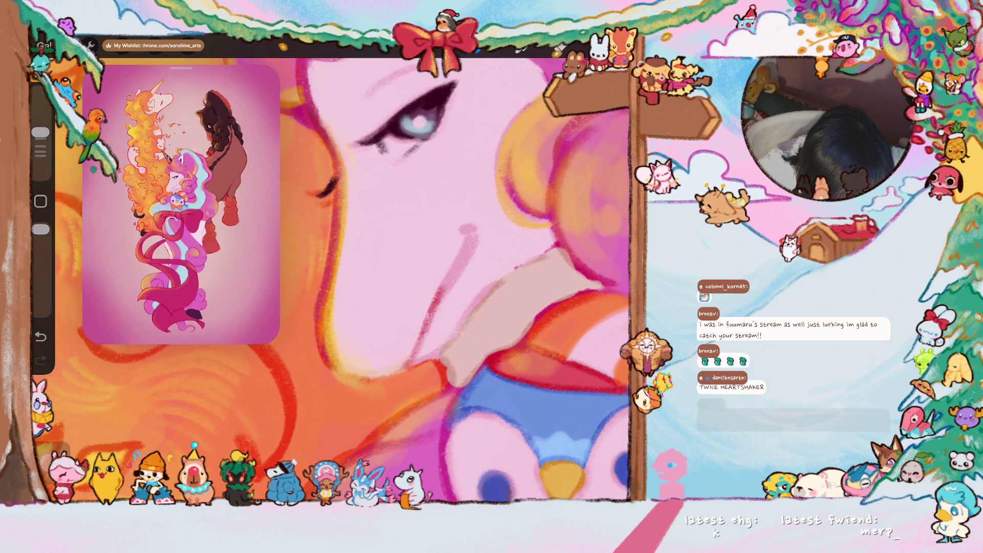
{"action": "mouse_move", "coordinate": [425, 355]}
{"action": "left_mouse_down"}
{"action": "mouse_move", "coordinate": [400, 388]}
{"action": "mouse_move", "coordinate": [359, 392]}
{"action": "left_mouse_up"}
Undo the scalloped strokes and redraw the red line from nose to lip
{"action": "scroll", "coordinate": [358, 282], "scroll_direction": "up", "scroll_amount": 3}
{"action": "scroll", "coordinate": [358, 281], "scroll_direction": "down", "scroll_amount": 3}
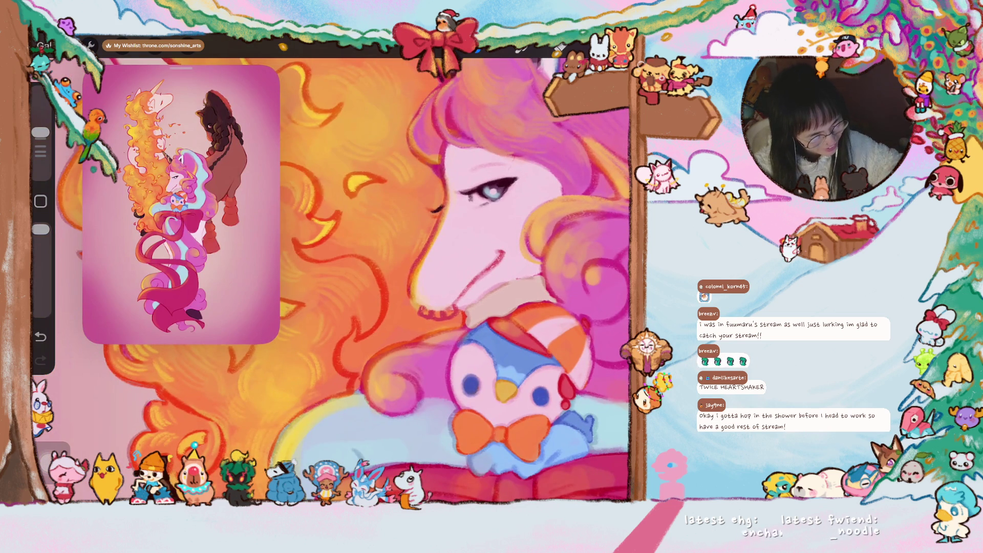
{"action": "key", "text": "ctrl+z"}
{"action": "scroll", "coordinate": [409, 205], "scroll_direction": "up", "scroll_amount": 3}
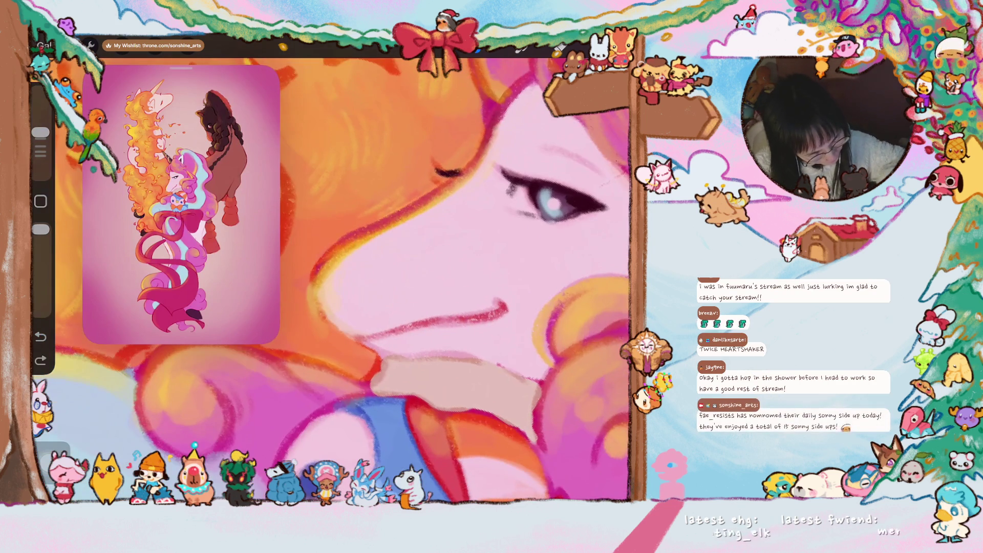
{"action": "left_click_drag", "start_coordinate": [314, 297], "coordinate": [371, 347]}
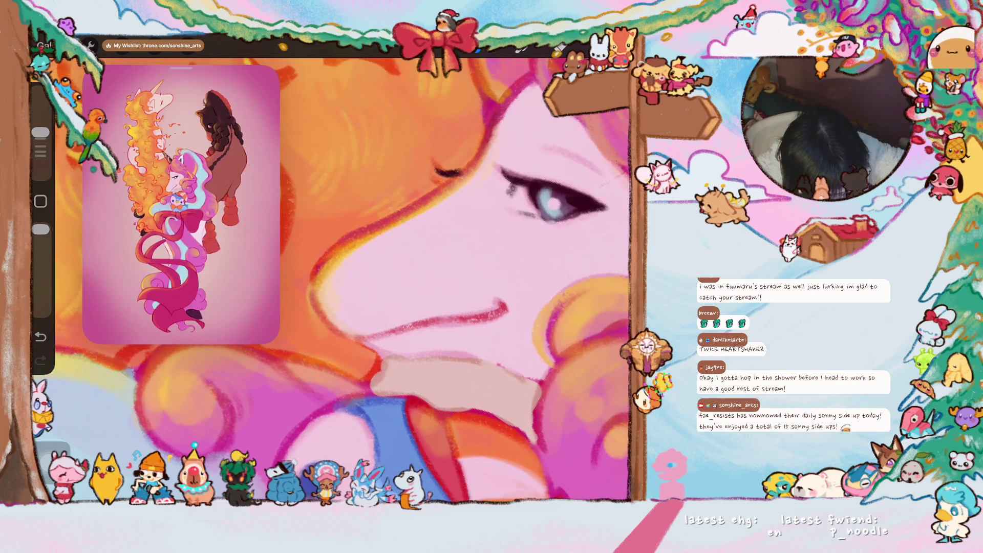
{"action": "scroll", "coordinate": [358, 281], "scroll_direction": "down", "scroll_amount": 2}
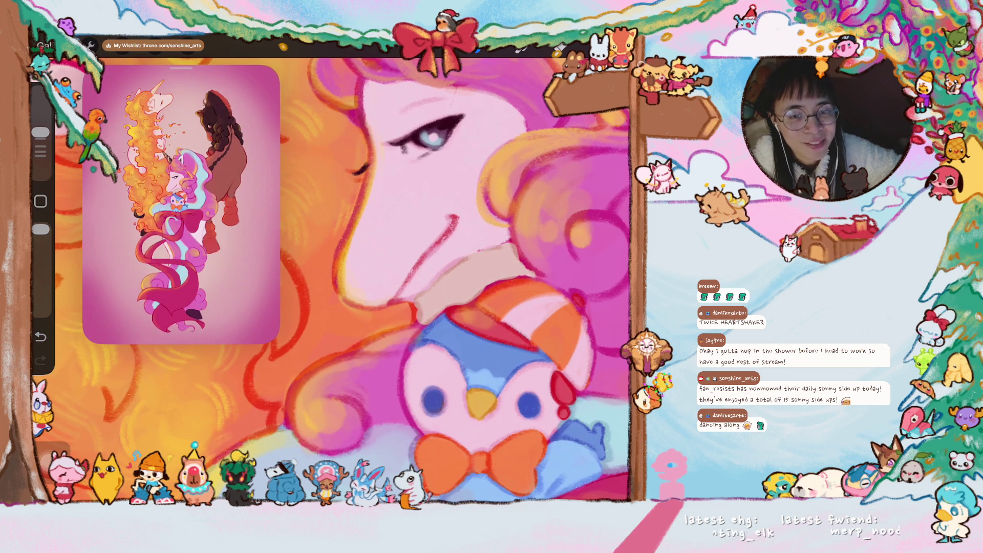
Draw a single red line along the unicorn's jaw, rising from the penguin plush
{"action": "scroll", "coordinate": [408, 269], "scroll_direction": "up", "scroll_amount": 2}
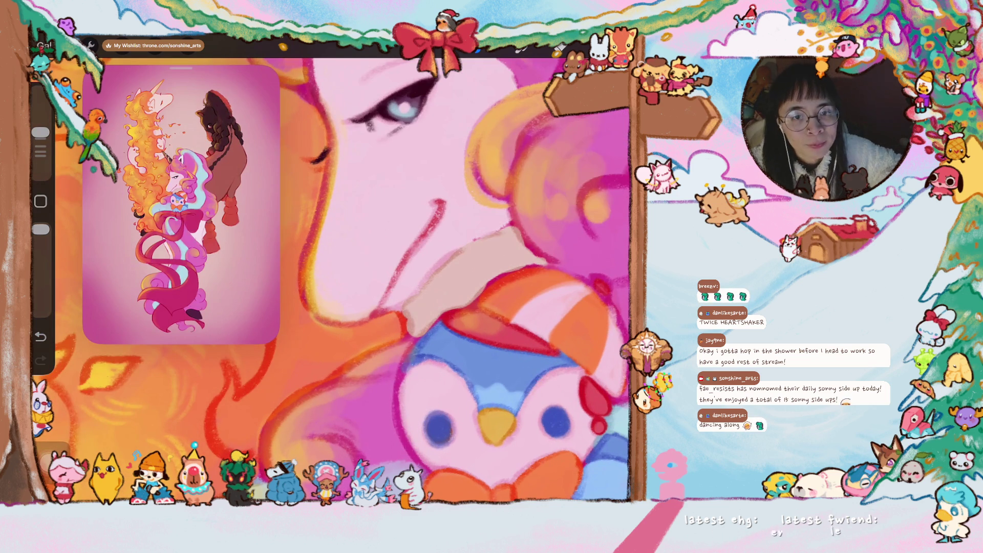
{"action": "scroll", "coordinate": [435, 256], "scroll_direction": "up", "scroll_amount": 2}
{"action": "mouse_move", "coordinate": [365, 336]}
{"action": "left_mouse_down"}
{"action": "mouse_move", "coordinate": [412, 294]}
{"action": "mouse_move", "coordinate": [440, 244]}
{"action": "mouse_move", "coordinate": [504, 188]}
{"action": "left_mouse_up"}
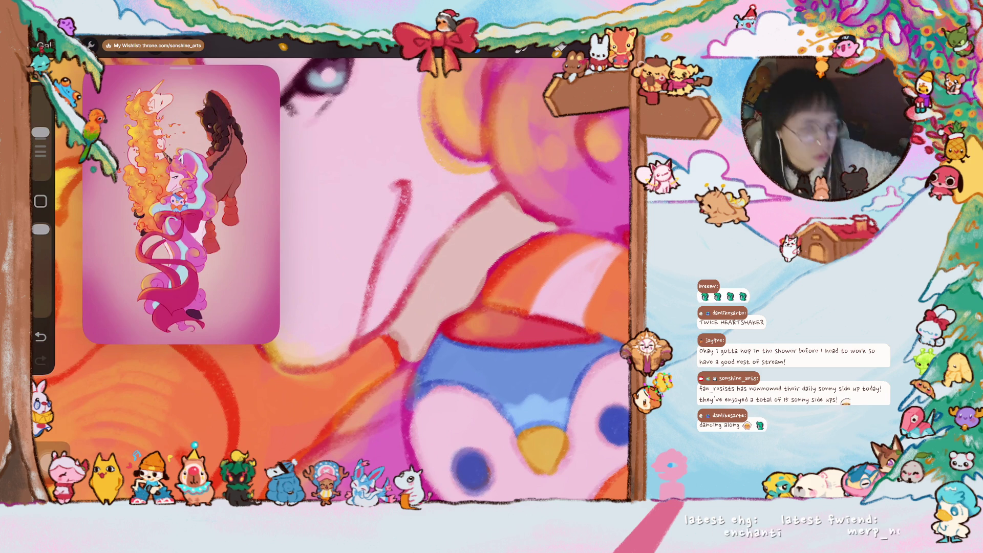
{"action": "scroll", "coordinate": [435, 256], "scroll_direction": "down", "scroll_amount": 1}
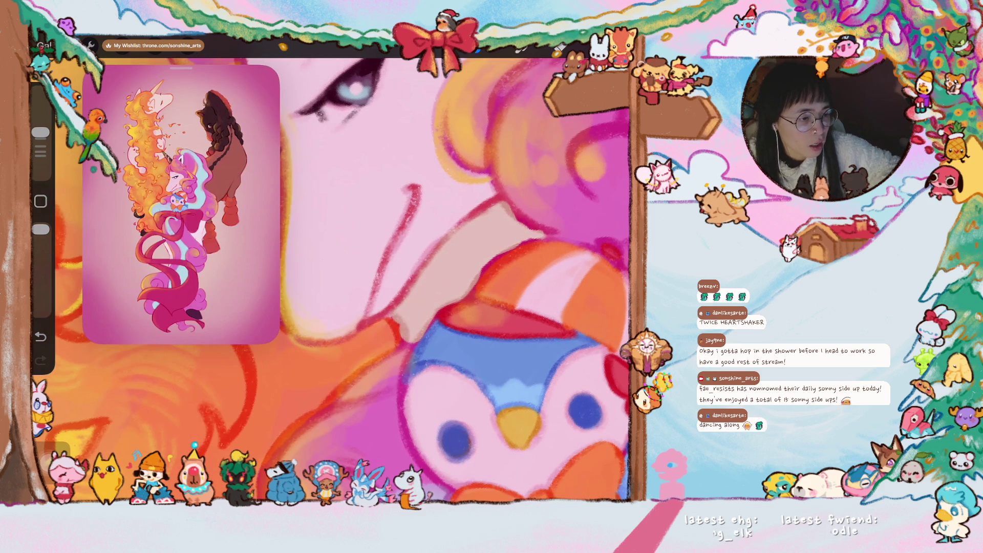
{"action": "scroll", "coordinate": [333, 276], "scroll_direction": "down", "scroll_amount": 3}
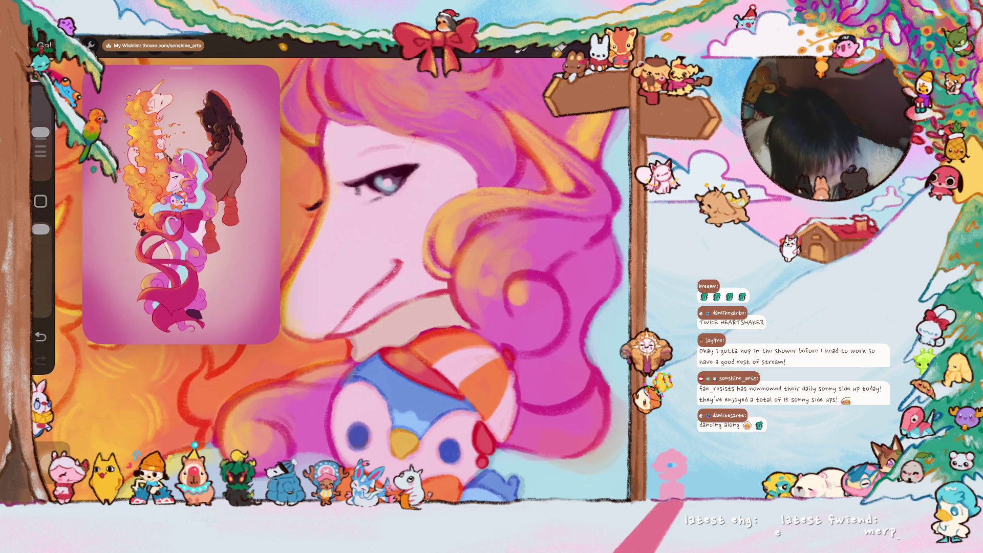
{"action": "scroll", "coordinate": [341, 279], "scroll_direction": "down", "scroll_amount": 2}
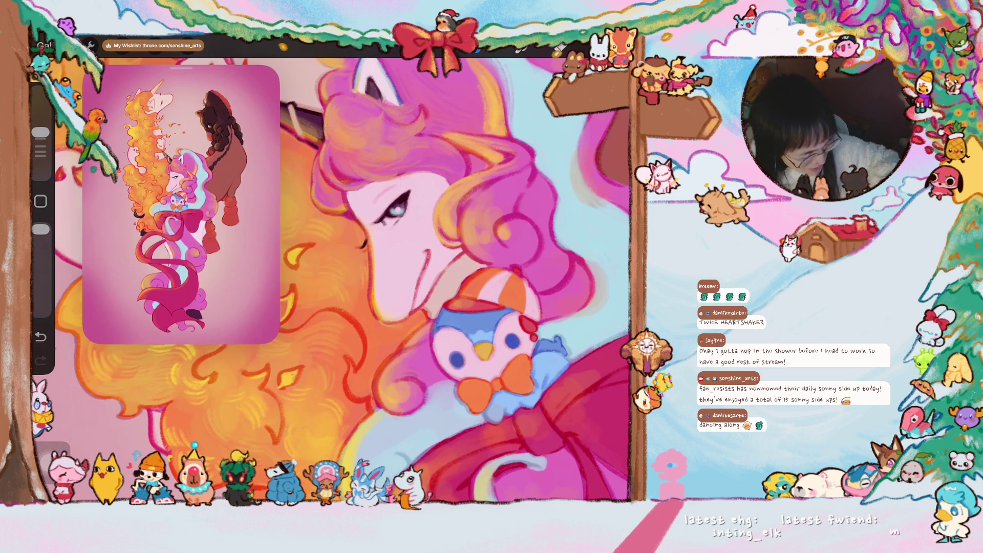
{"action": "scroll", "coordinate": [397, 215], "scroll_direction": "up", "scroll_amount": 3}
{"action": "scroll", "coordinate": [405, 230], "scroll_direction": "up", "scroll_amount": 3}
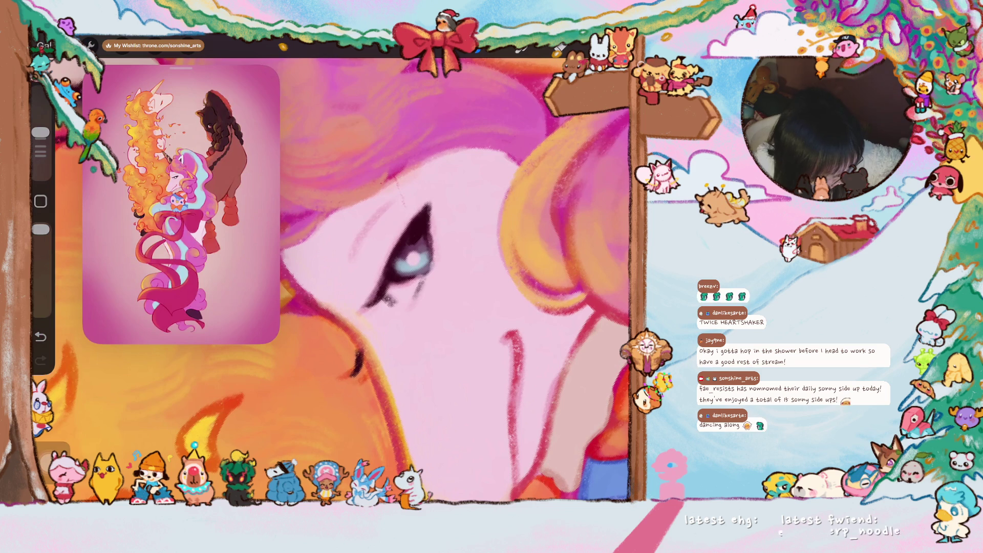
{"action": "scroll", "coordinate": [456, 256], "scroll_direction": "down", "scroll_amount": 2}
{"action": "scroll", "coordinate": [456, 256], "scroll_direction": "down", "scroll_amount": 2}
{"action": "scroll", "coordinate": [456, 256], "scroll_direction": "down", "scroll_amount": 1}
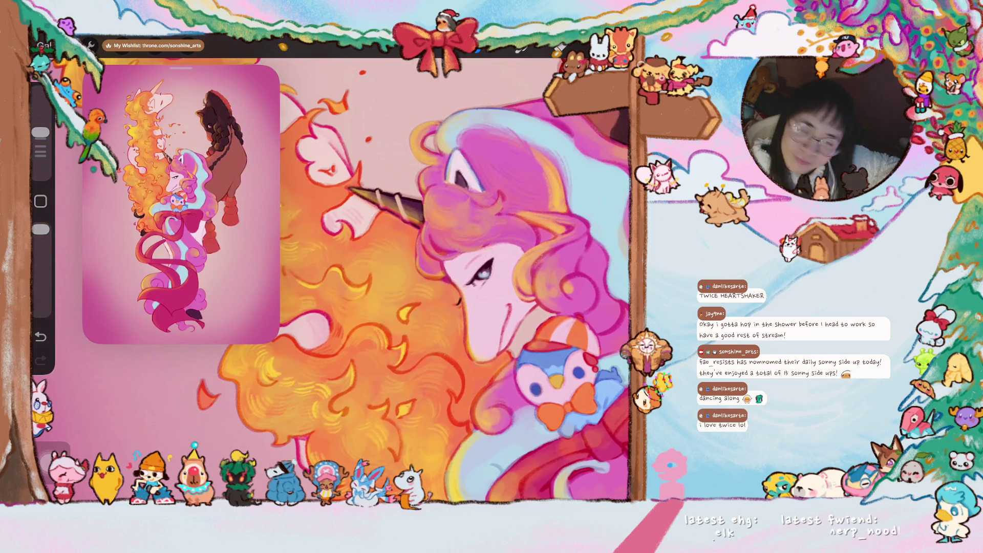
Sample the hair's light orange and hatch highlights onto the curled hair bun by the cheek
{"action": "left_click", "coordinate": [506, 158]}
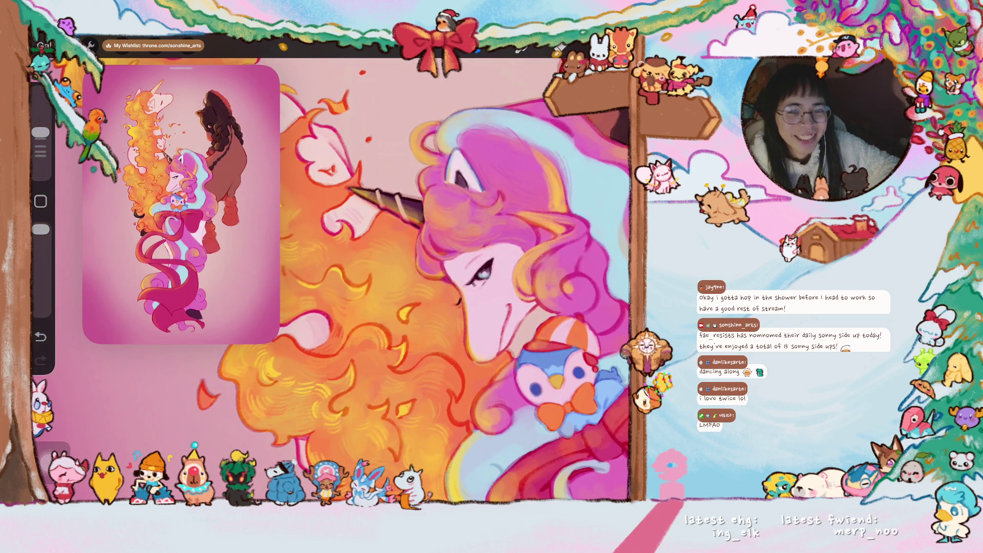
{"action": "scroll", "coordinate": [455, 256], "scroll_direction": "up", "scroll_amount": 2}
{"action": "scroll", "coordinate": [456, 256], "scroll_direction": "up", "scroll_amount": 2}
{"action": "scroll", "coordinate": [456, 256], "scroll_direction": "up", "scroll_amount": 2}
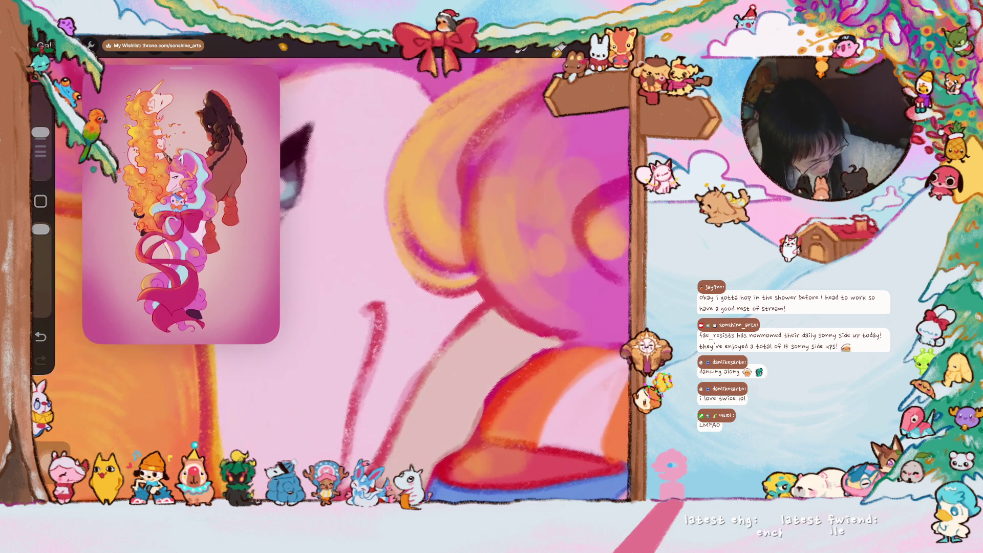
{"action": "scroll", "coordinate": [461, 292], "scroll_direction": "down", "scroll_amount": 1}
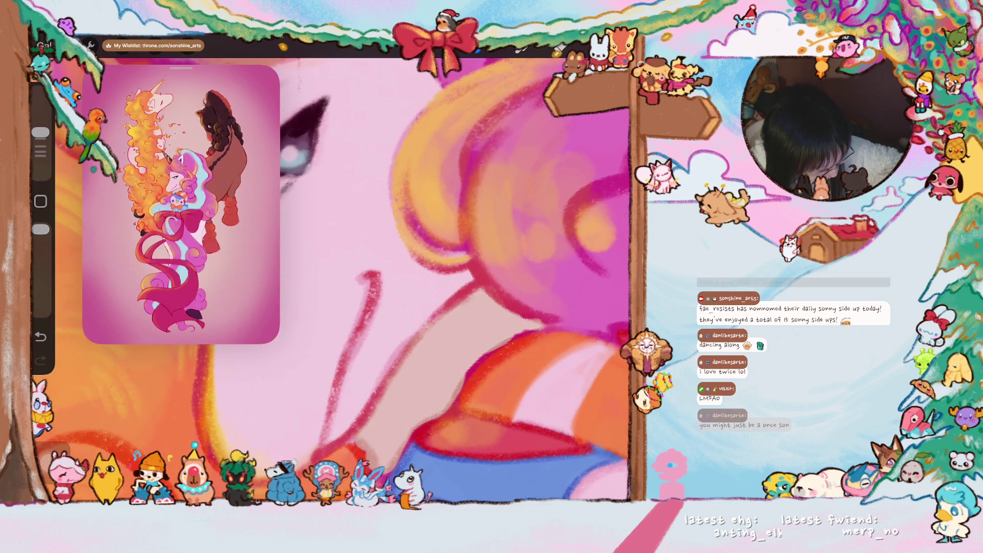
{"action": "scroll", "coordinate": [445, 289], "scroll_direction": "down", "scroll_amount": 3}
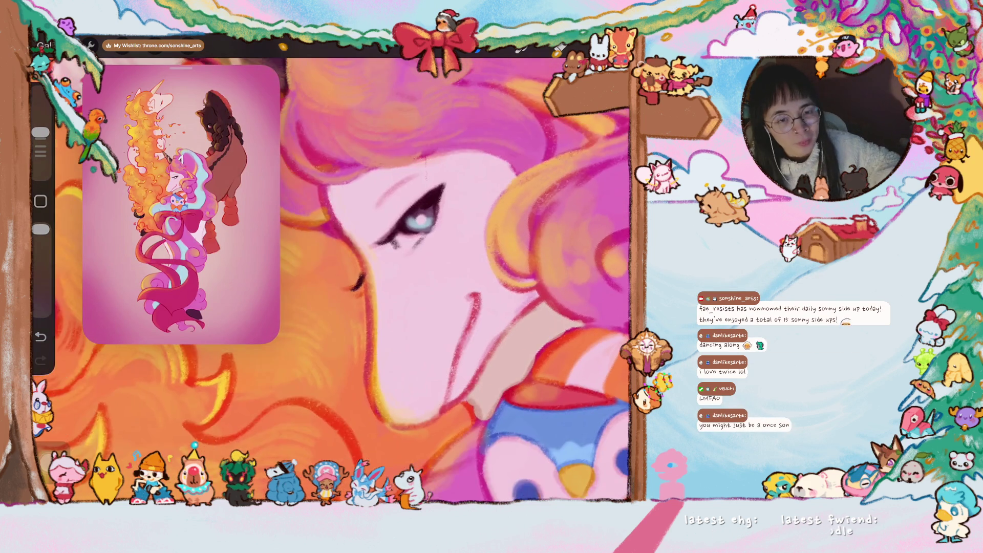
{"action": "scroll", "coordinate": [444, 288], "scroll_direction": "down", "scroll_amount": 1}
{"action": "scroll", "coordinate": [445, 288], "scroll_direction": "down", "scroll_amount": 1}
{"action": "scroll", "coordinate": [425, 235], "scroll_direction": "up", "scroll_amount": 2}
{"action": "scroll", "coordinate": [425, 235], "scroll_direction": "up", "scroll_amount": 2}
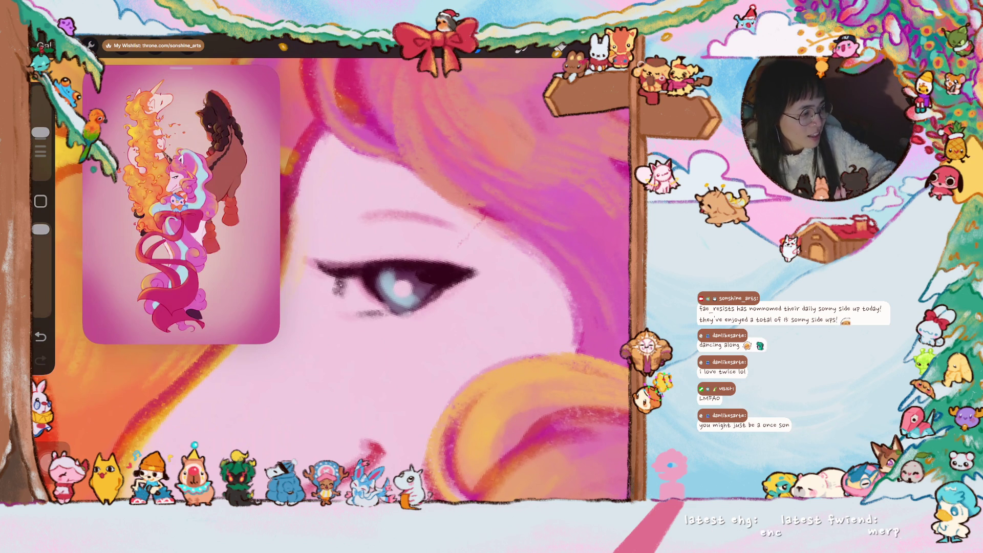
{"action": "scroll", "coordinate": [331, 280], "scroll_direction": "down", "scroll_amount": 3}
{"action": "scroll", "coordinate": [330, 280], "scroll_direction": "down", "scroll_amount": 3}
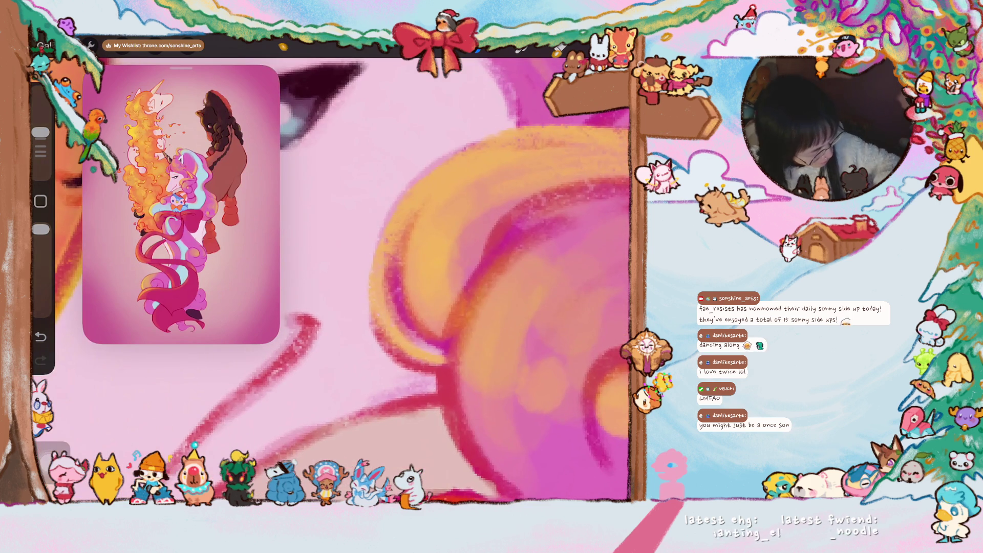
{"action": "scroll", "coordinate": [331, 280], "scroll_direction": "down", "scroll_amount": 3}
{"action": "scroll", "coordinate": [354, 281], "scroll_direction": "down", "scroll_amount": 1}
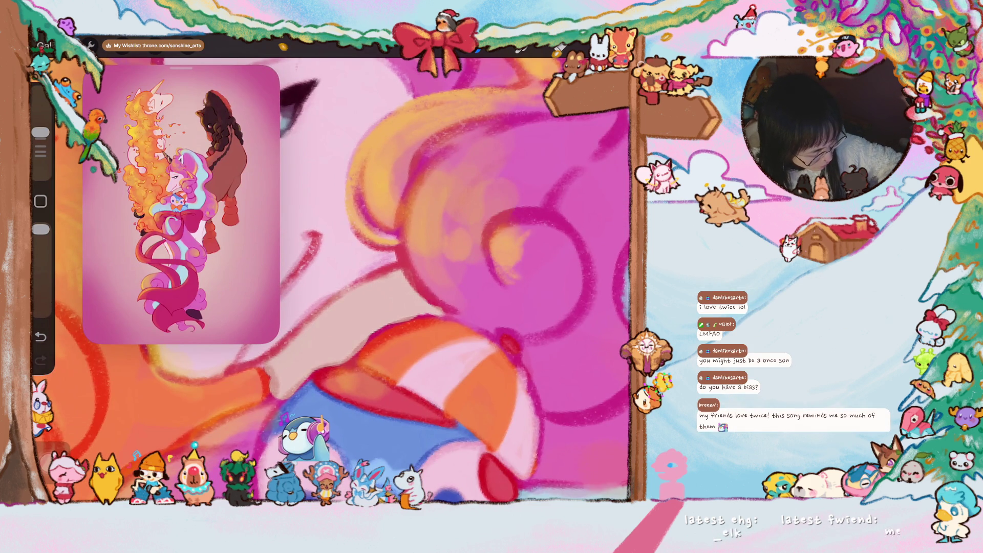
{"action": "mouse_move", "coordinate": [512, 279]}
{"action": "left_mouse_down"}
{"action": "mouse_move", "coordinate": [543, 236]}
{"action": "mouse_move", "coordinate": [554, 243]}
{"action": "left_mouse_up"}
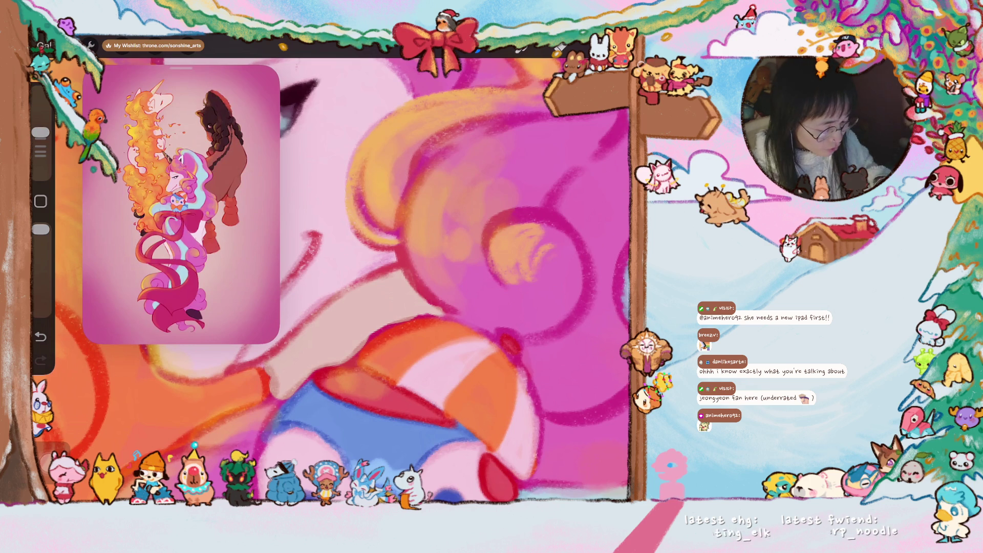
Shade the curl's edge orange-yellow and darken the inner edge of the orange arc with magenta
{"action": "scroll", "coordinate": [332, 281], "scroll_direction": "up", "scroll_amount": 3}
{"action": "left_click", "coordinate": [370, 209]}
{"action": "left_click_drag", "start_coordinate": [369, 226], "coordinate": [307, 154]}
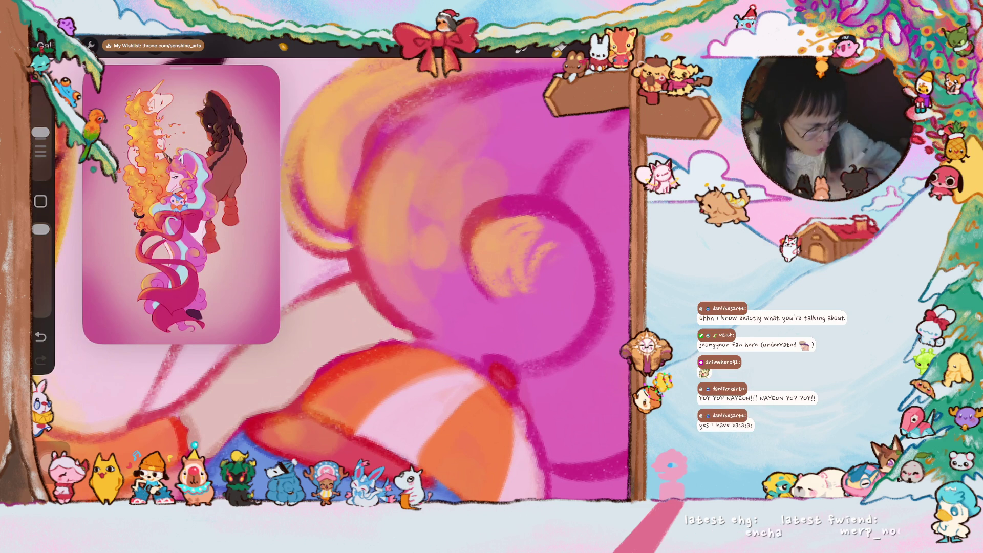
{"action": "scroll", "coordinate": [333, 282], "scroll_direction": "up", "scroll_amount": 2}
{"action": "mouse_move", "coordinate": [366, 276]}
{"action": "left_mouse_down"}
{"action": "mouse_move", "coordinate": [328, 215]}
{"action": "mouse_move", "coordinate": [338, 185]}
{"action": "mouse_move", "coordinate": [315, 241]}
{"action": "mouse_move", "coordinate": [361, 314]}
{"action": "left_mouse_up"}
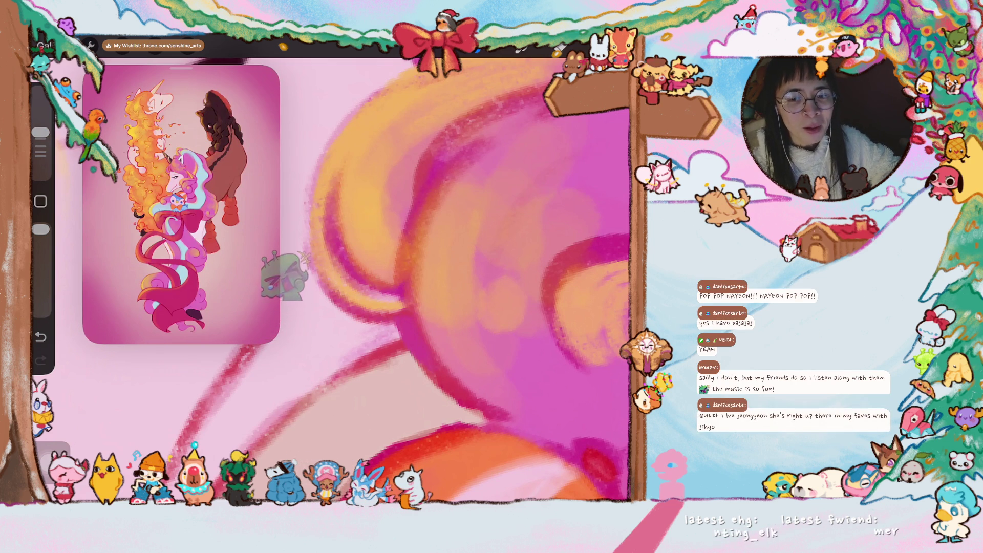
{"action": "left_click_drag", "start_coordinate": [410, 266], "coordinate": [389, 231]}
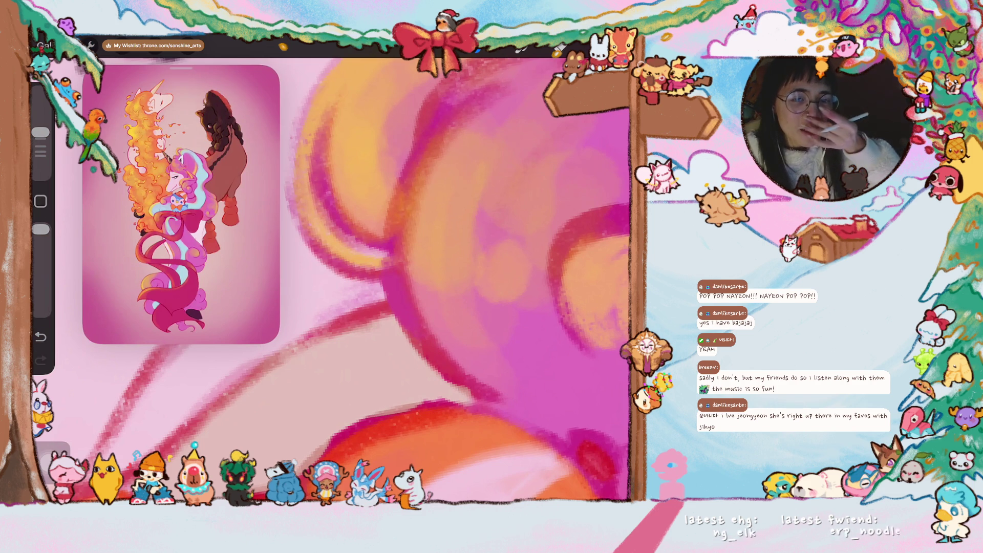
{"action": "scroll", "coordinate": [354, 279], "scroll_direction": "down", "scroll_amount": 5}
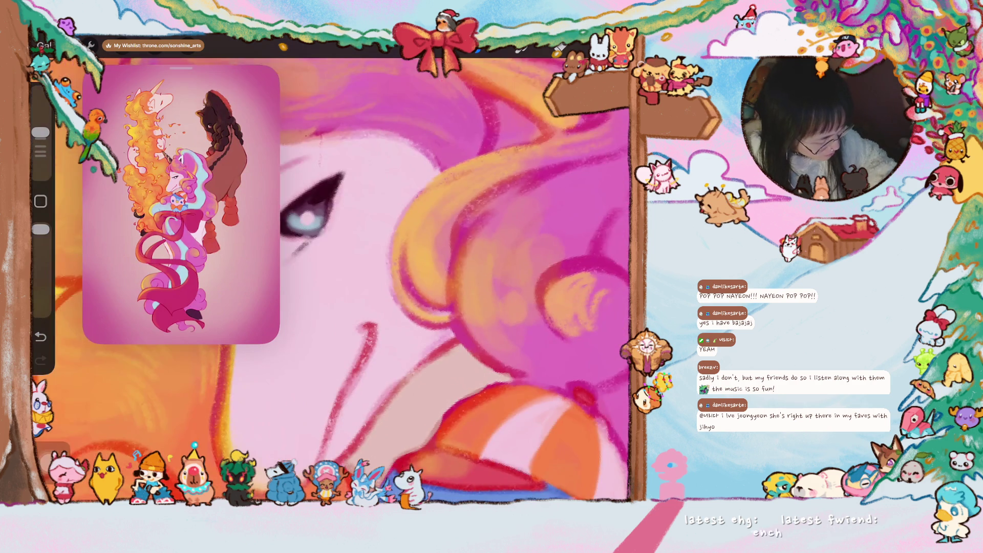
Paint two darker pink strokes over the mane curl above the penguin's hat
{"action": "left_click_drag", "start_coordinate": [434, 234], "coordinate": [465, 283]}
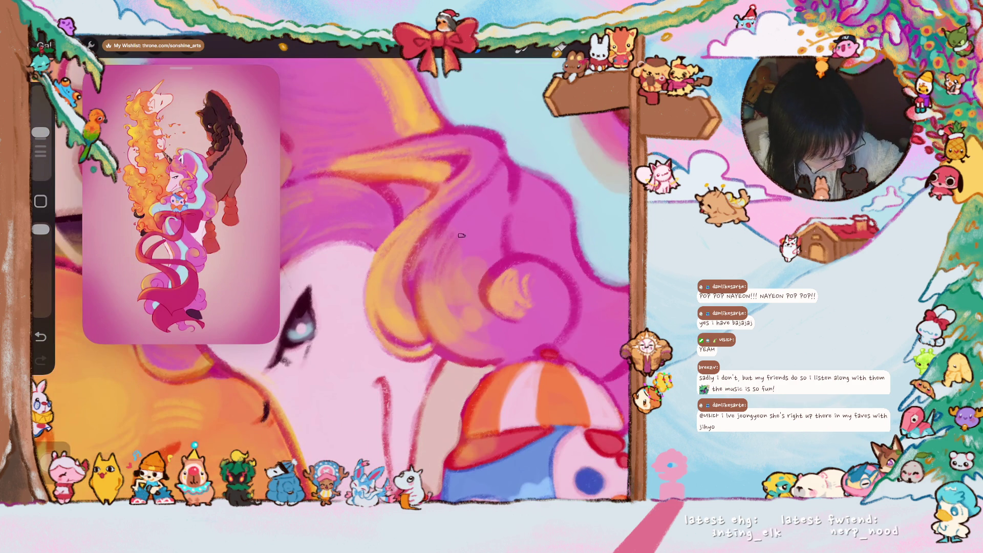
{"action": "mouse_move", "coordinate": [513, 195]}
{"action": "left_mouse_down"}
{"action": "mouse_move", "coordinate": [503, 224]}
{"action": "mouse_move", "coordinate": [523, 256]}
{"action": "mouse_move", "coordinate": [501, 256]}
{"action": "left_mouse_up"}
{"action": "scroll", "coordinate": [338, 279], "scroll_direction": "down", "scroll_amount": 4}
{"action": "scroll", "coordinate": [354, 279], "scroll_direction": "up", "scroll_amount": 3}
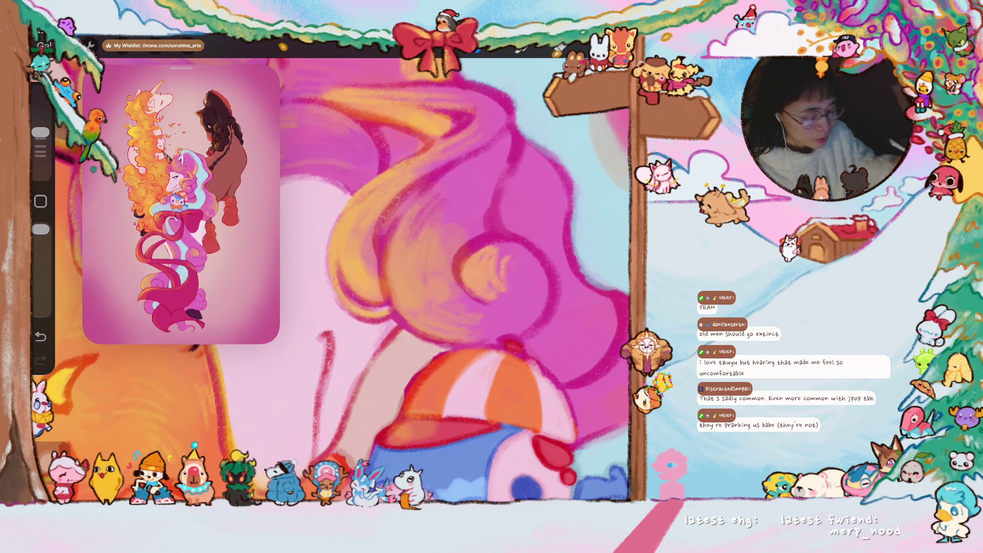
Sample the red near the mouth and draw a short red stroke at the lip corner
{"action": "scroll", "coordinate": [336, 280], "scroll_direction": "down", "scroll_amount": 2}
{"action": "scroll", "coordinate": [442, 280], "scroll_direction": "up", "scroll_amount": 2}
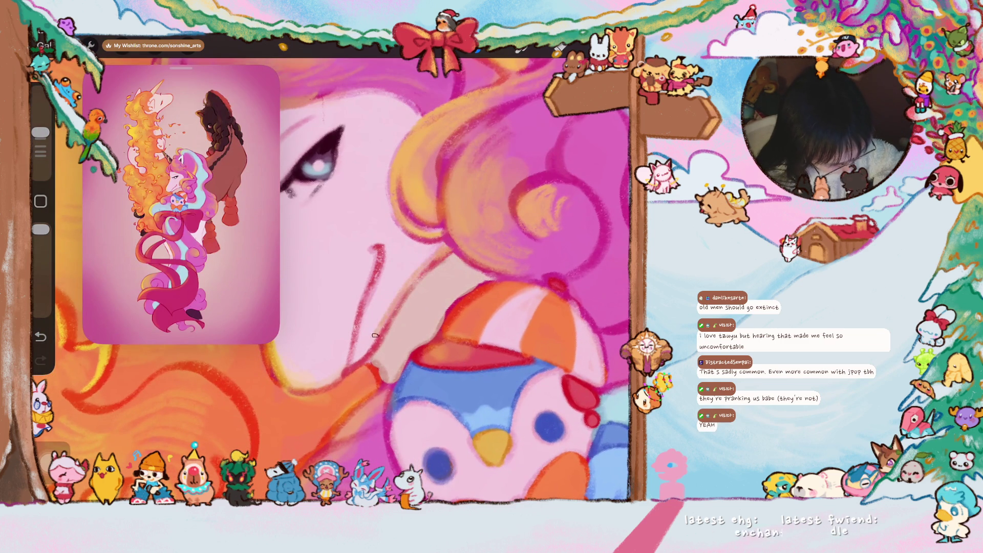
{"action": "scroll", "coordinate": [419, 270], "scroll_direction": "down", "scroll_amount": 2}
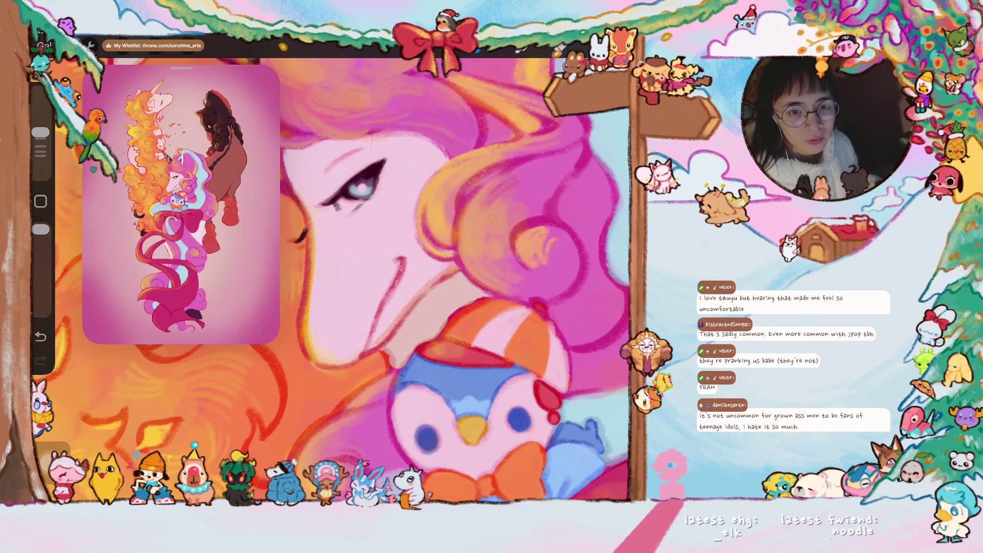
{"action": "scroll", "coordinate": [332, 280], "scroll_direction": "down", "scroll_amount": 3}
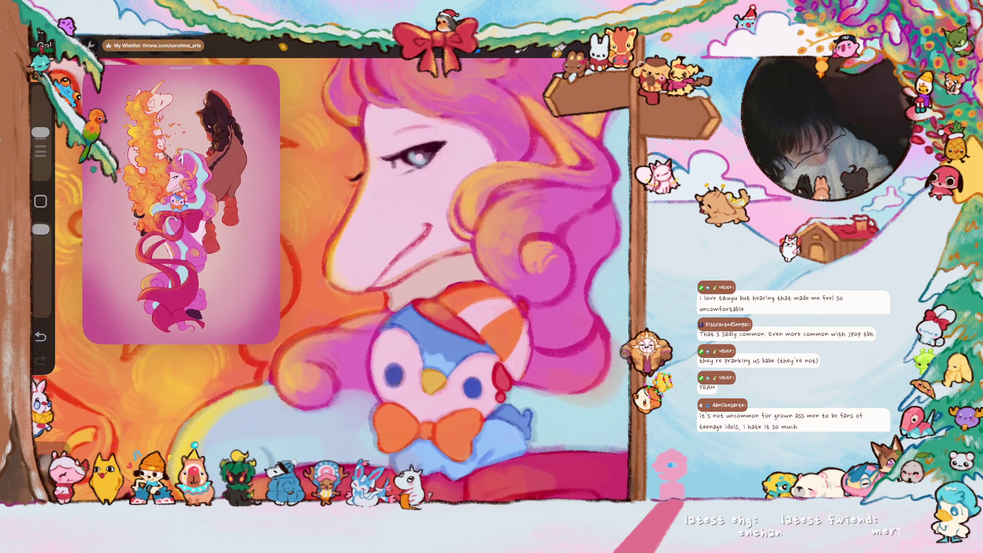
{"action": "scroll", "coordinate": [389, 286], "scroll_direction": "up", "scroll_amount": 5}
{"action": "left_click", "coordinate": [353, 268]}
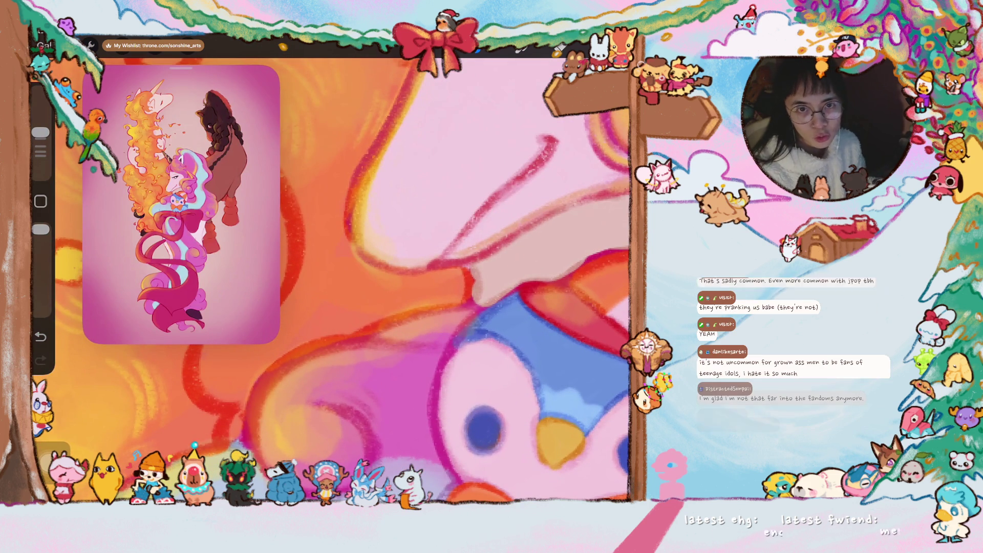
{"action": "scroll", "coordinate": [333, 281], "scroll_direction": "up", "scroll_amount": 3}
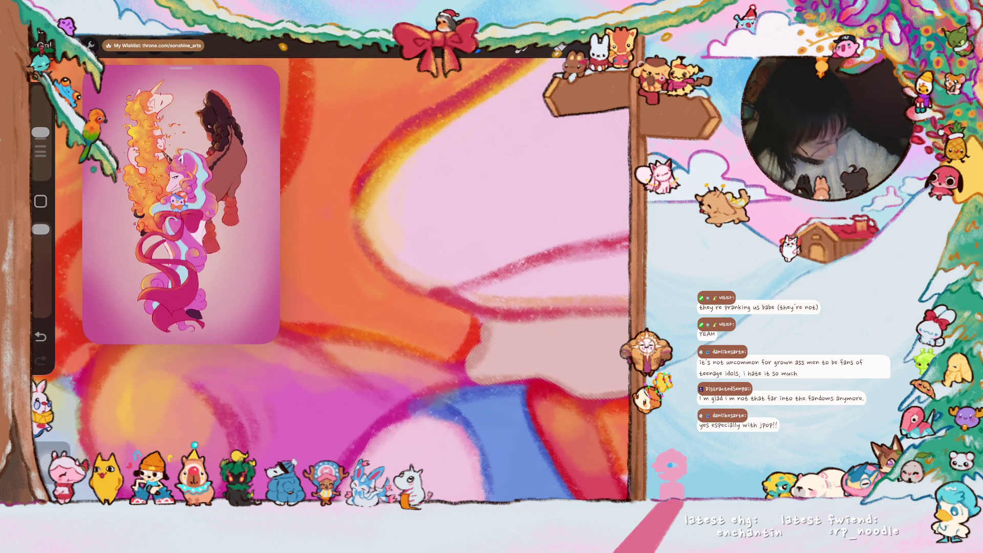
{"action": "scroll", "coordinate": [433, 341], "scroll_direction": "down", "scroll_amount": 3}
{"action": "scroll", "coordinate": [333, 282], "scroll_direction": "down", "scroll_amount": 4}
{"action": "left_click", "coordinate": [485, 333]}
{"action": "left_click_drag", "start_coordinate": [486, 335], "coordinate": [489, 353]}
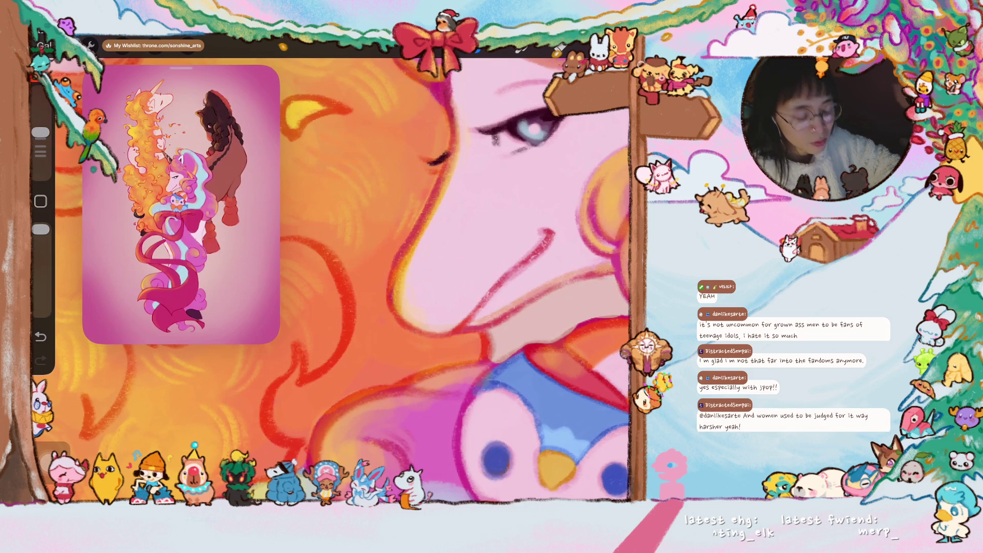
Remove the last paint stroke with Undo
{"action": "scroll", "coordinate": [444, 281], "scroll_direction": "down", "scroll_amount": 2}
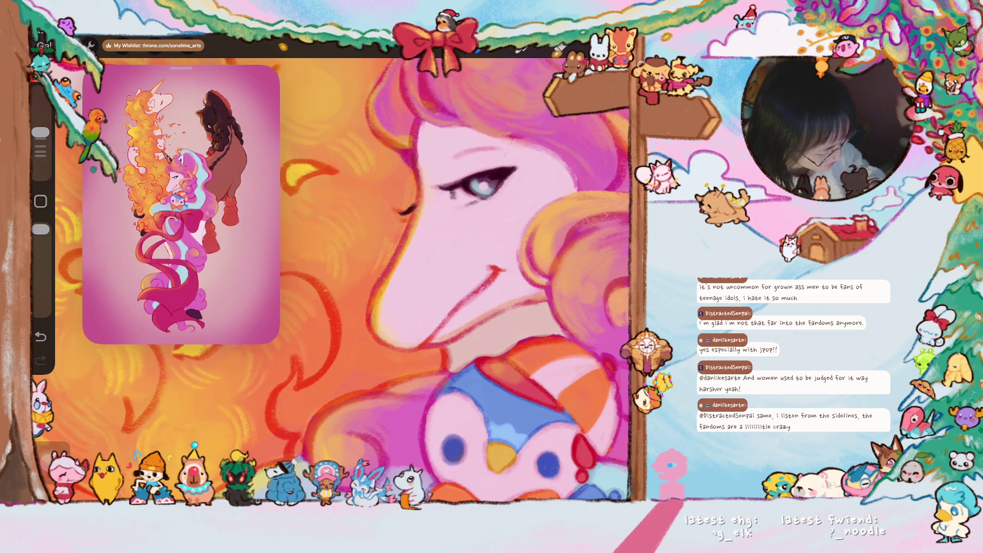
{"action": "scroll", "coordinate": [340, 281], "scroll_direction": "up", "scroll_amount": 2}
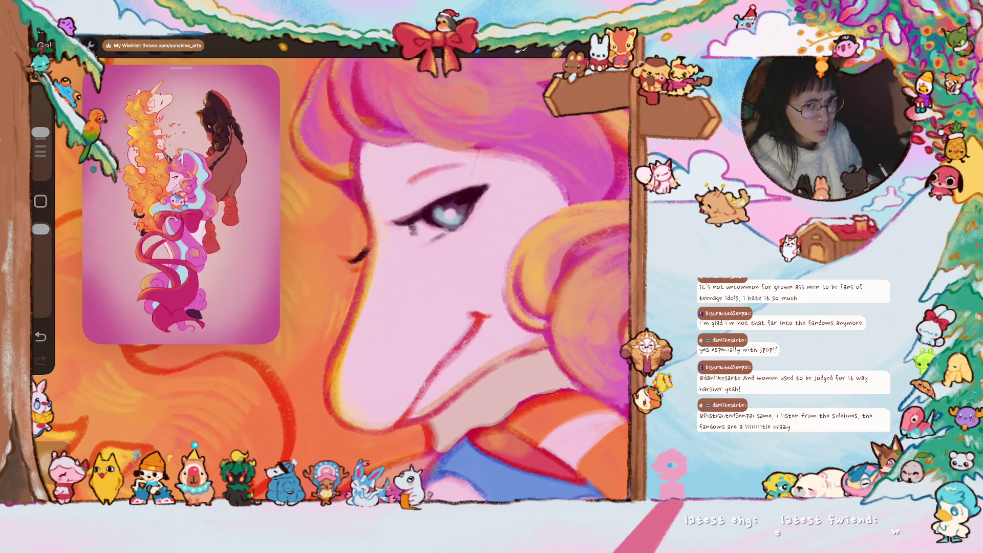
{"action": "left_click_drag", "start_coordinate": [445, 215], "coordinate": [369, 226]}
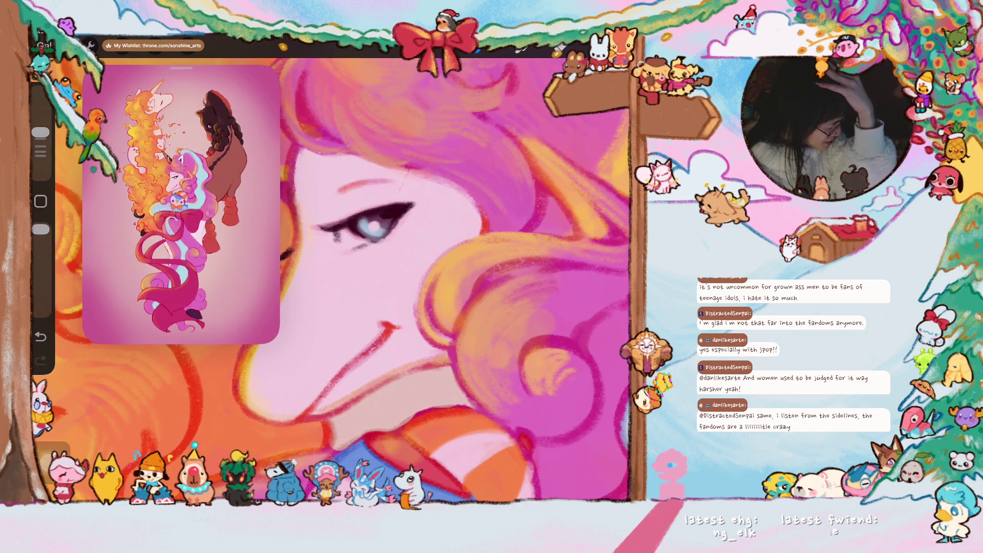
{"action": "scroll", "coordinate": [417, 281], "scroll_direction": "down", "scroll_amount": 3}
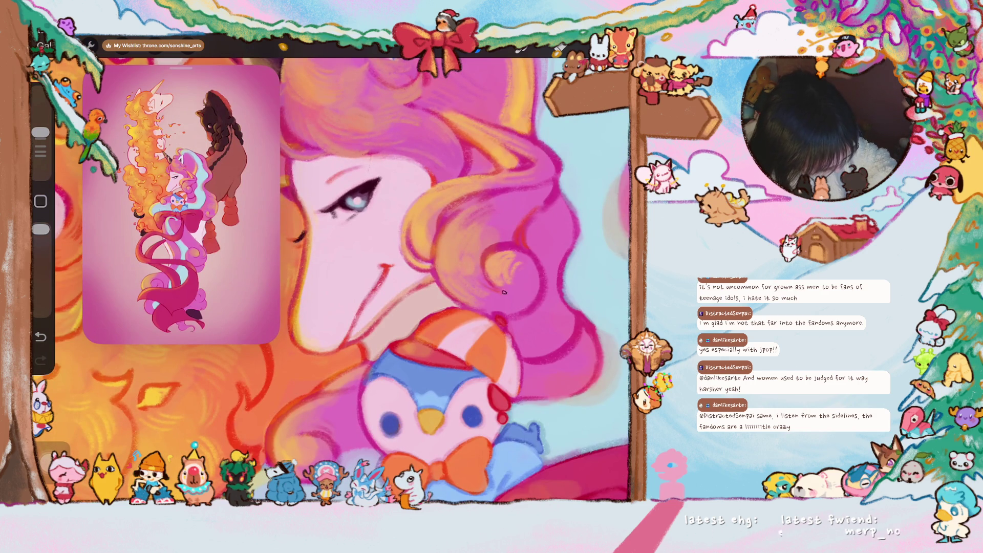
{"action": "scroll", "coordinate": [487, 287], "scroll_direction": "up", "scroll_amount": 5}
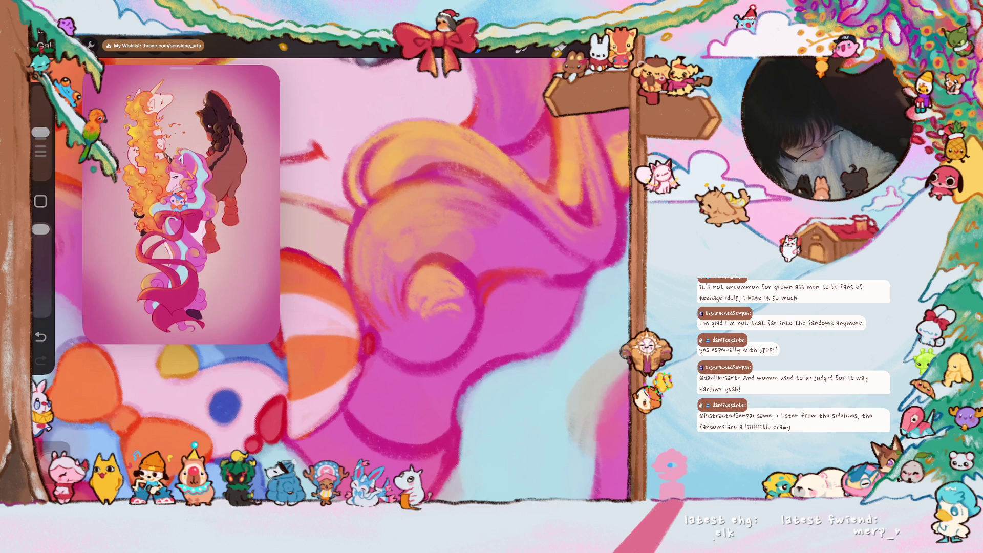
{"action": "scroll", "coordinate": [343, 271], "scroll_direction": "down", "scroll_amount": 5}
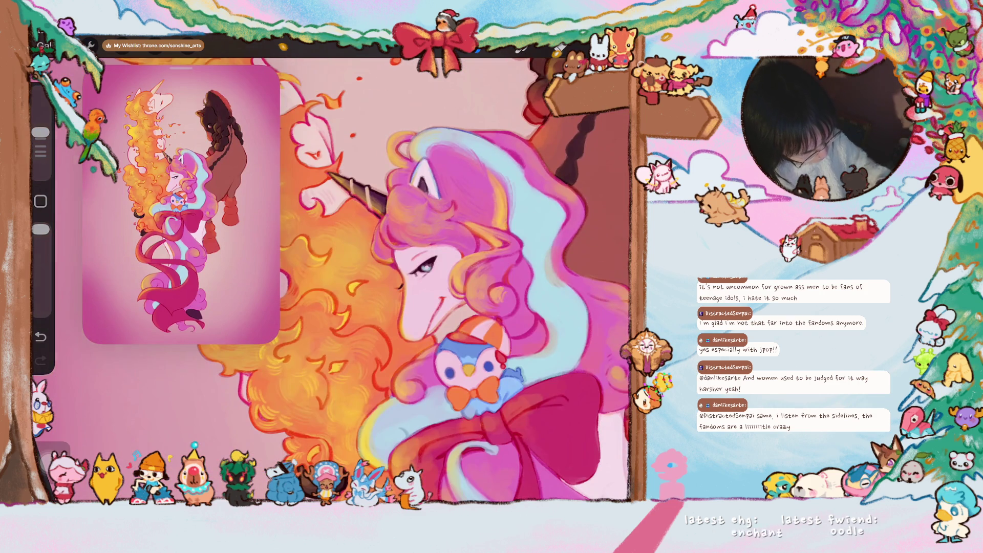
{"action": "scroll", "coordinate": [333, 276], "scroll_direction": "up", "scroll_amount": 3}
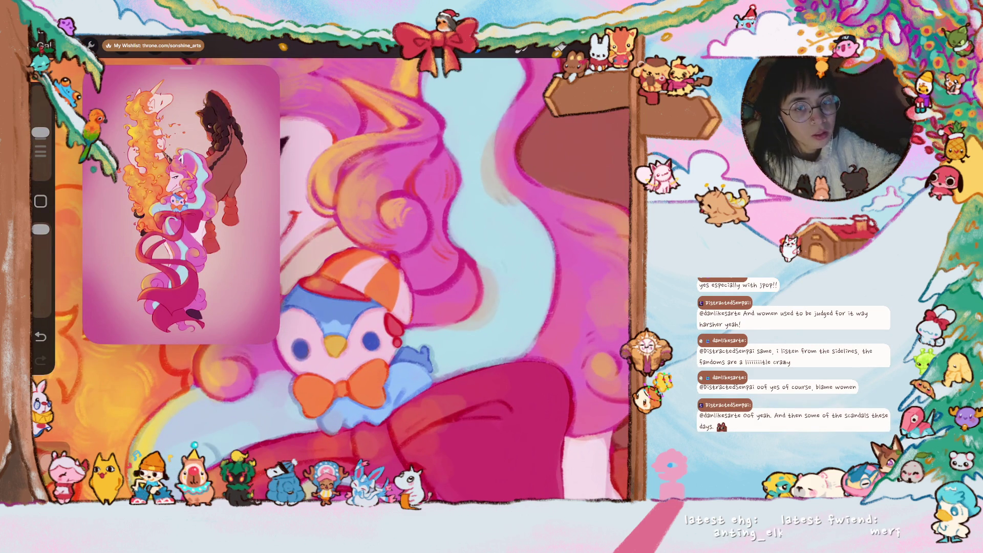
{"action": "left_click", "coordinate": [40, 337]}
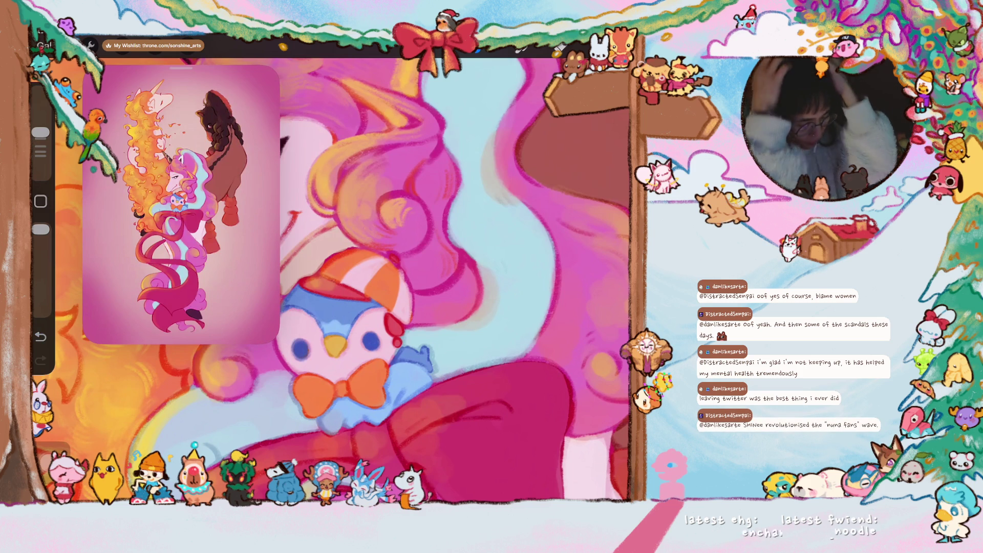
{"action": "scroll", "coordinate": [290, 285], "scroll_direction": "up", "scroll_amount": 3}
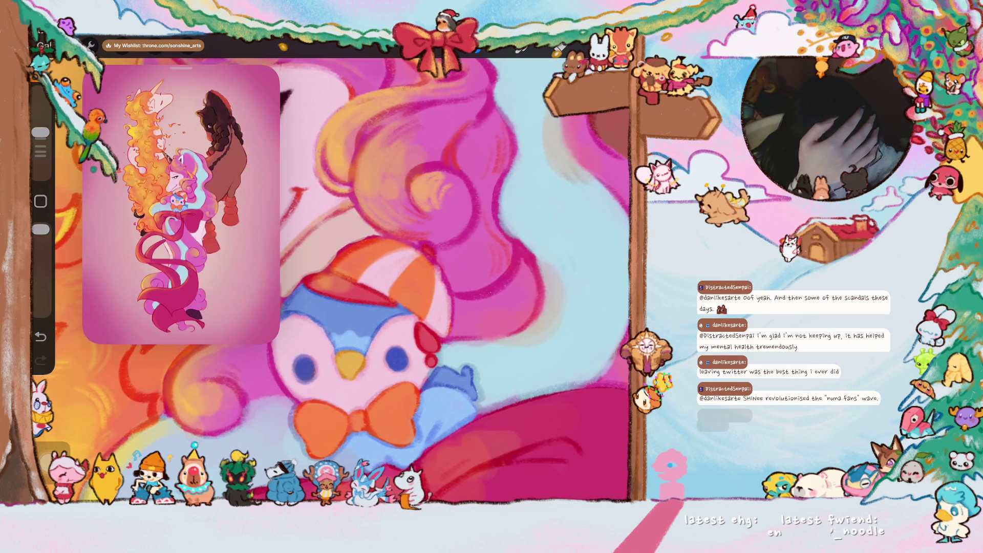
{"action": "left_click", "coordinate": [559, 49]}
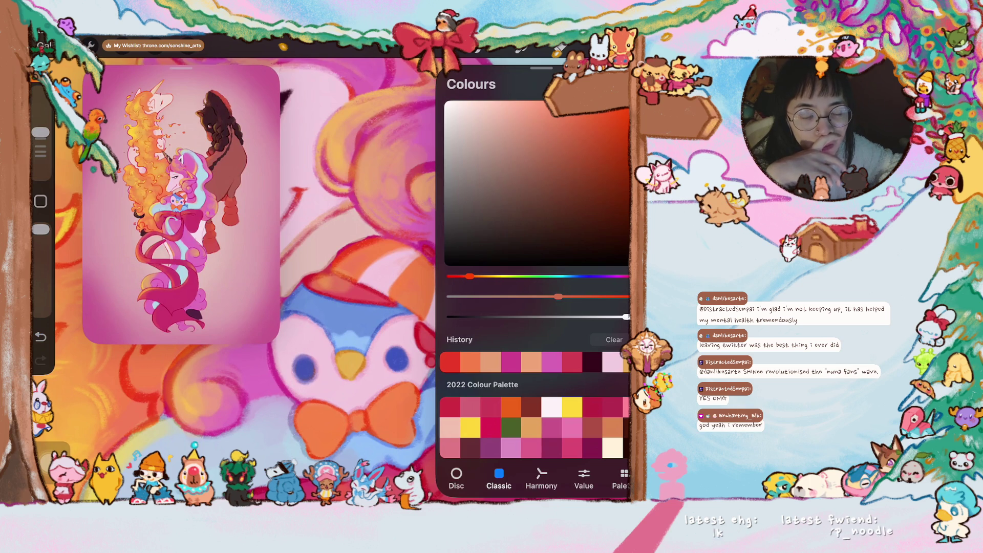
Pick a magenta and repaint the curl outlines and shading above the plush's hat
{"action": "scroll", "coordinate": [338, 277], "scroll_direction": "up", "scroll_amount": 5}
{"action": "scroll", "coordinate": [338, 276], "scroll_direction": "up", "scroll_amount": 3}
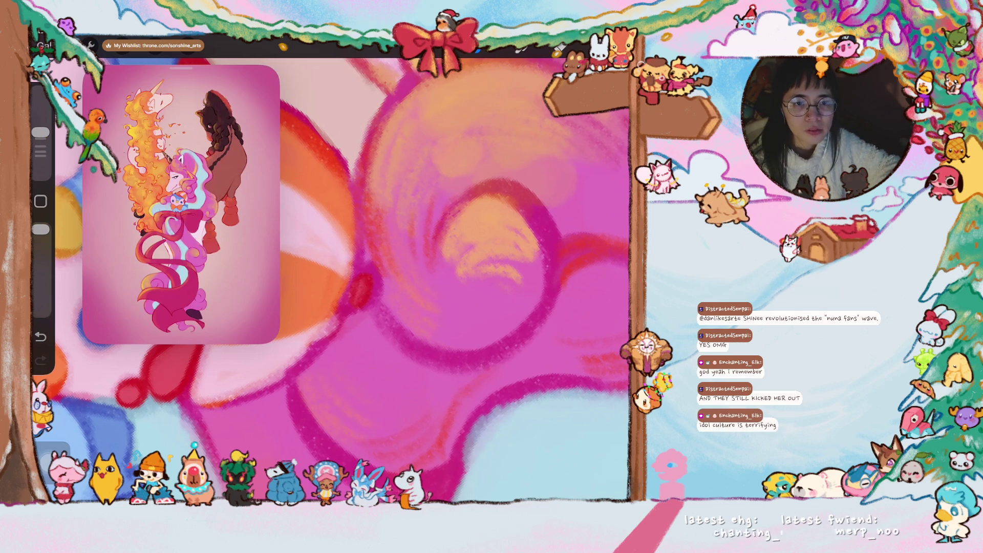
{"action": "scroll", "coordinate": [330, 281], "scroll_direction": "down", "scroll_amount": 5}
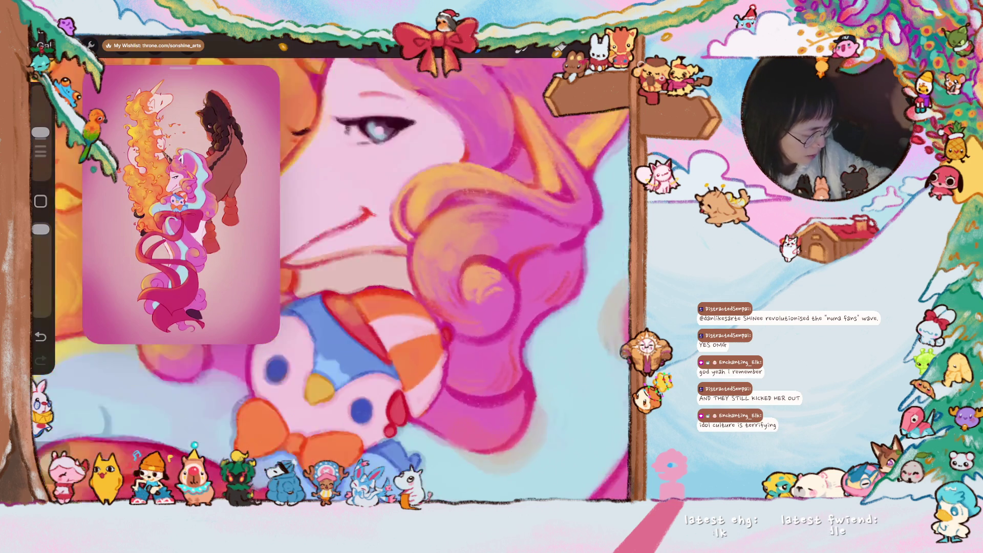
{"action": "scroll", "coordinate": [358, 281], "scroll_direction": "up", "scroll_amount": 3}
{"action": "scroll", "coordinate": [359, 281], "scroll_direction": "up", "scroll_amount": 3}
{"action": "scroll", "coordinate": [358, 281], "scroll_direction": "up", "scroll_amount": 2}
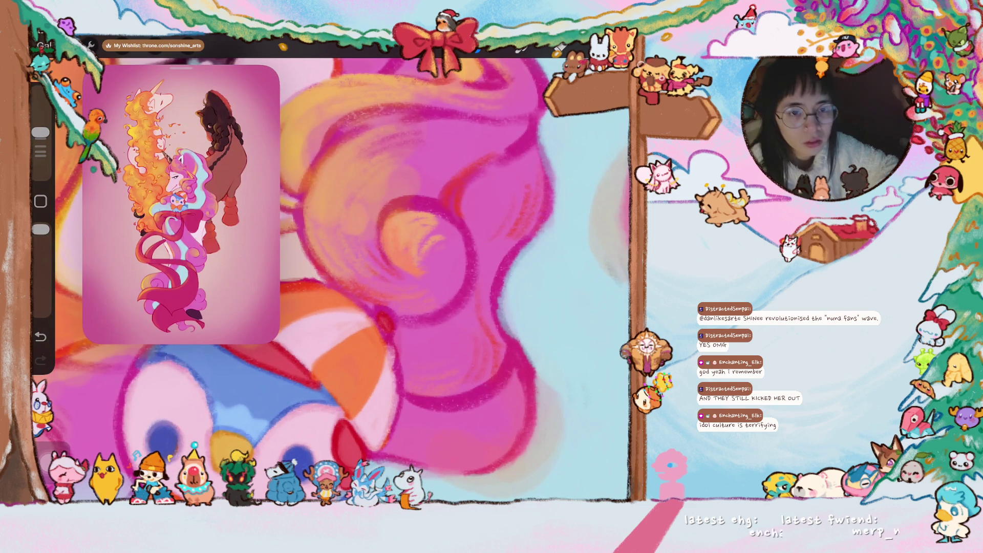
{"action": "scroll", "coordinate": [307, 282], "scroll_direction": "down", "scroll_amount": 2}
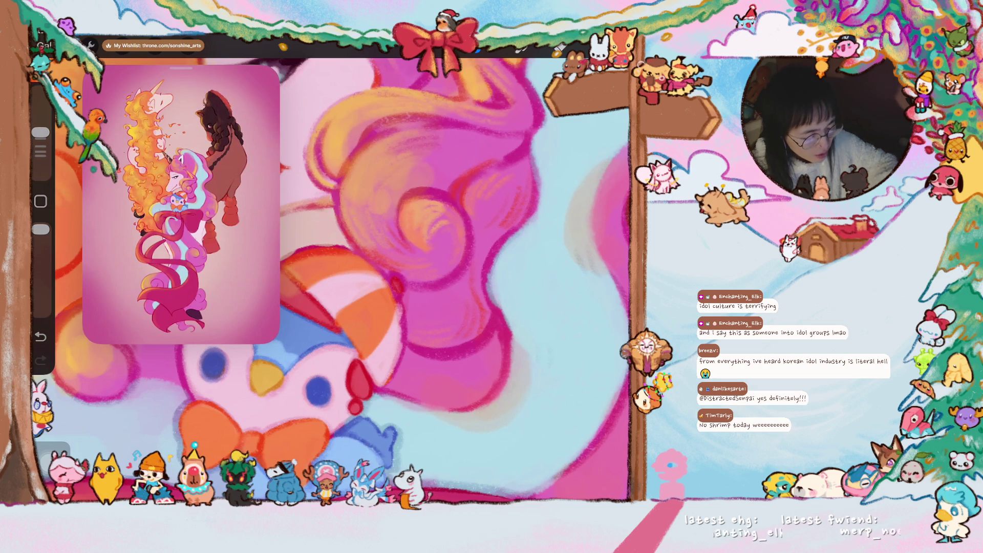
{"action": "scroll", "coordinate": [333, 256], "scroll_direction": "up", "scroll_amount": 2}
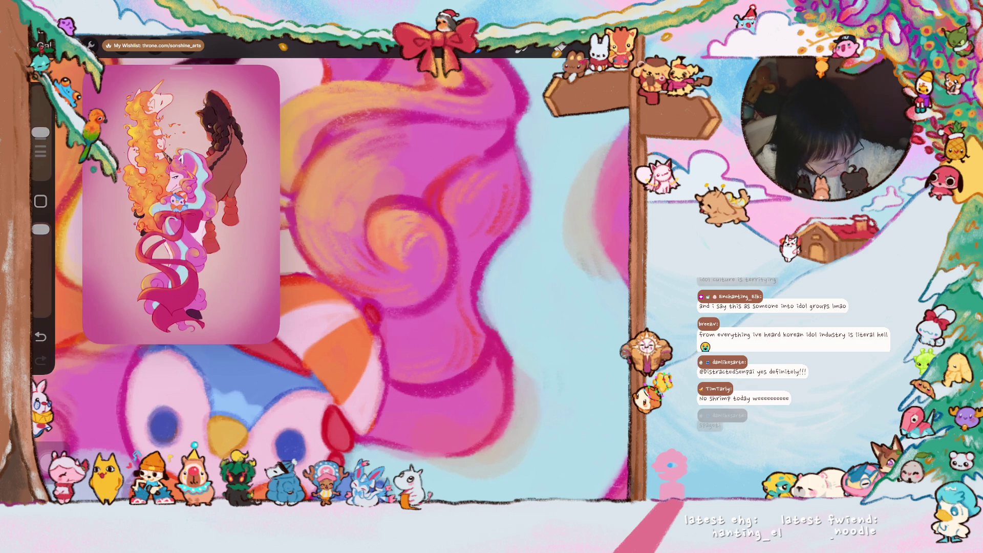
{"action": "scroll", "coordinate": [332, 279], "scroll_direction": "up", "scroll_amount": 2}
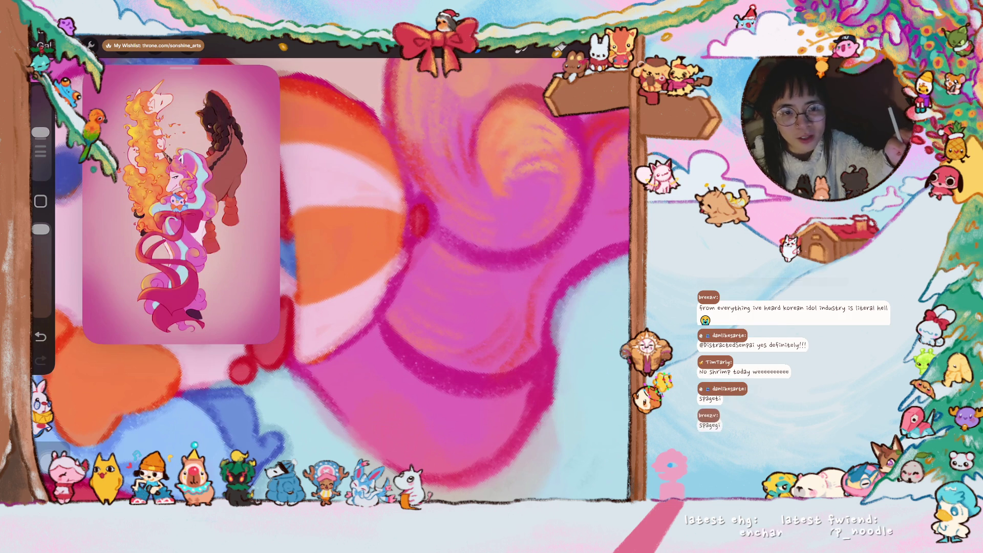
{"action": "scroll", "coordinate": [332, 279], "scroll_direction": "up", "scroll_amount": 1}
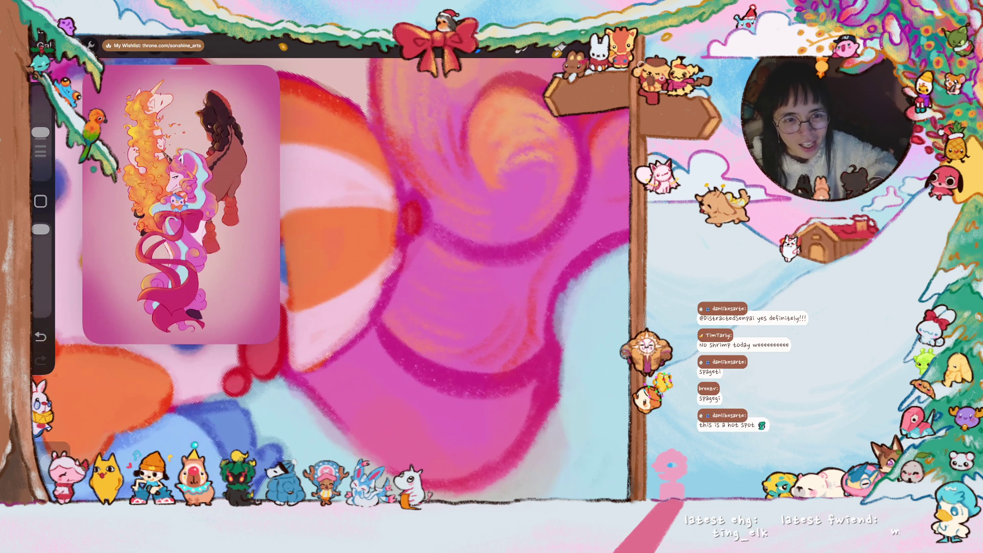
{"action": "scroll", "coordinate": [333, 279], "scroll_direction": "down", "scroll_amount": 2}
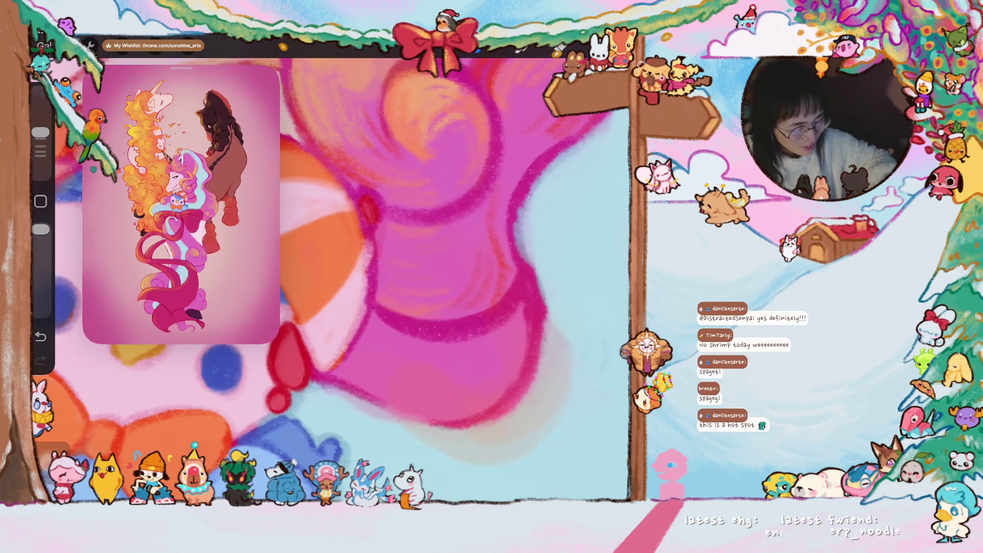
{"action": "scroll", "coordinate": [333, 279], "scroll_direction": "up", "scroll_amount": 2}
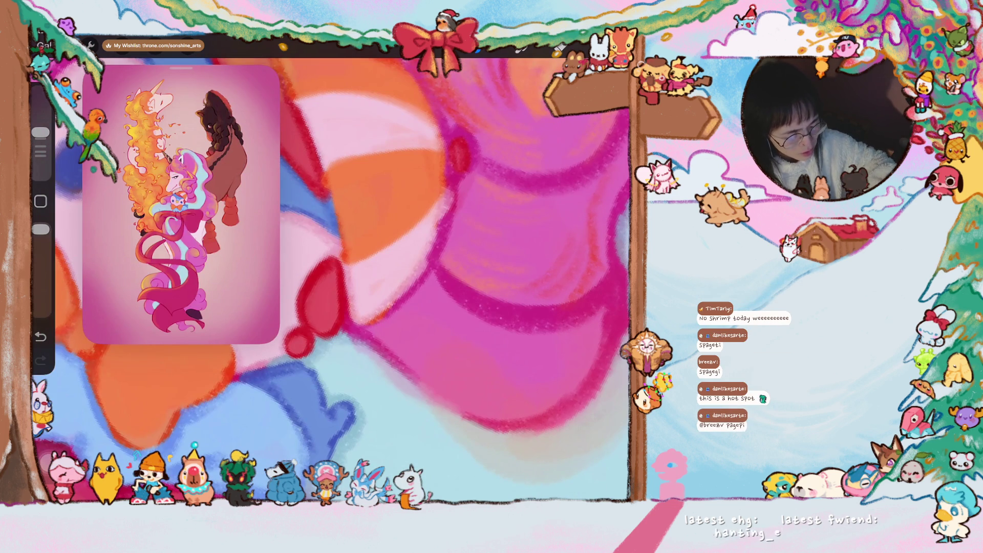
{"action": "scroll", "coordinate": [333, 279], "scroll_direction": "down", "scroll_amount": 2}
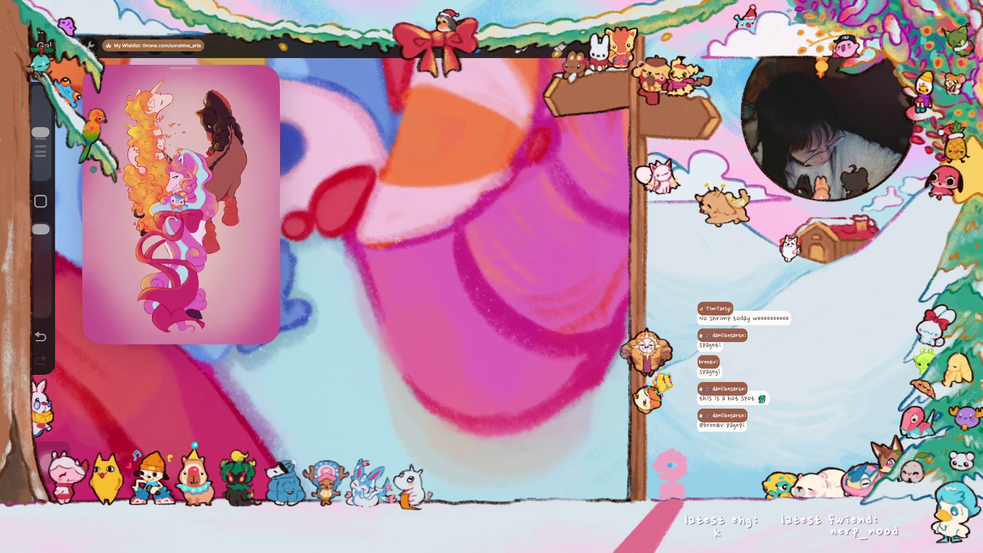
{"action": "key", "text": "c"}
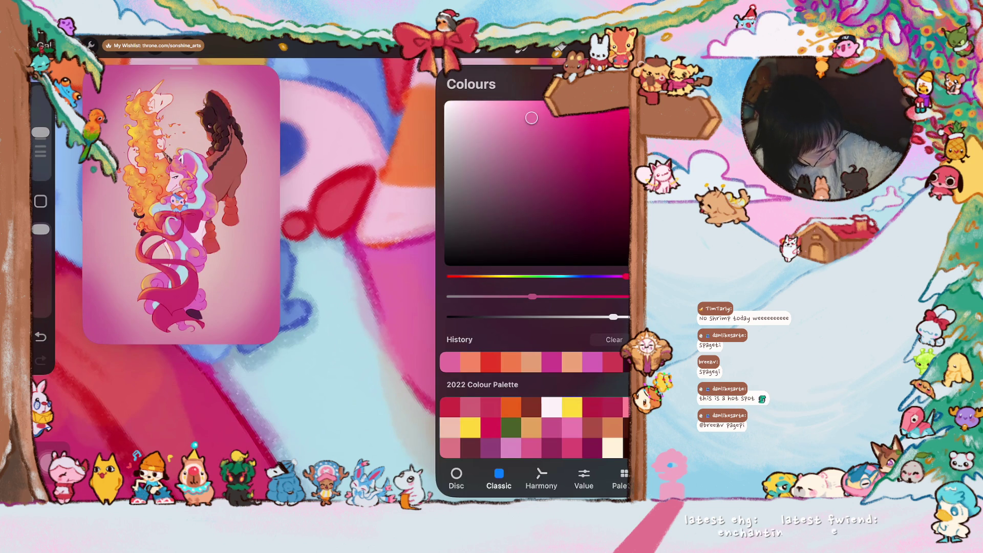
{"action": "left_click_drag", "start_coordinate": [532, 118], "coordinate": [559, 137]}
{"action": "key", "text": "c"}
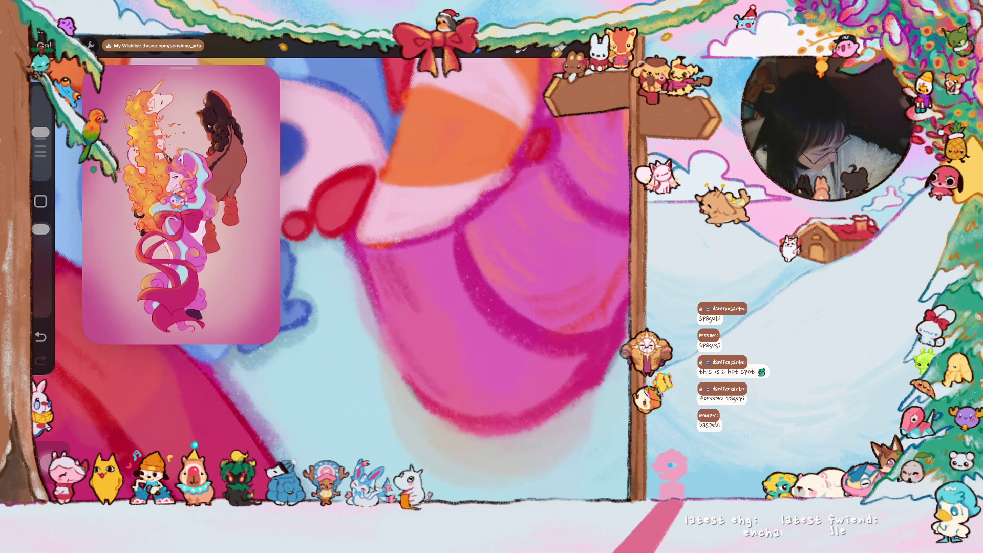
{"action": "scroll", "coordinate": [331, 277], "scroll_direction": "down", "scroll_amount": 3}
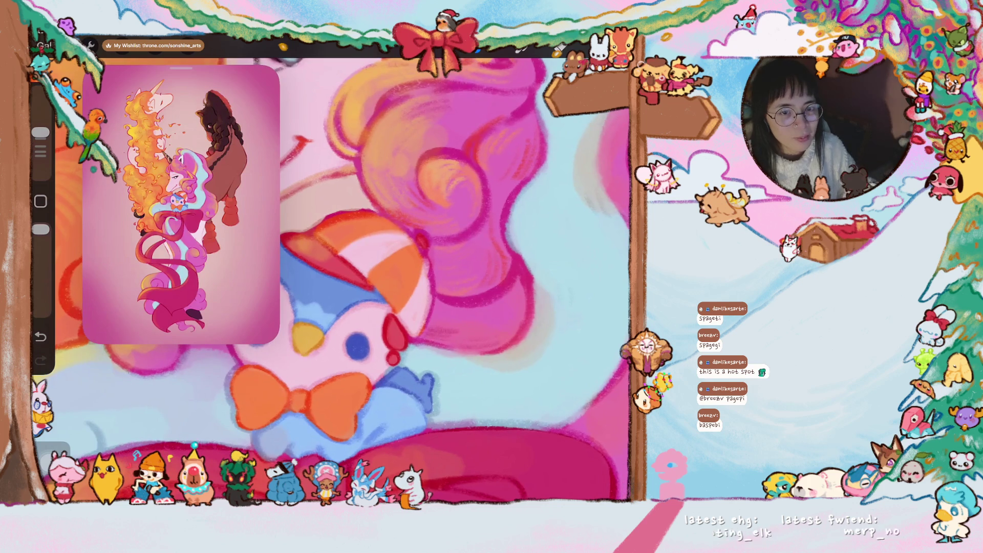
{"action": "scroll", "coordinate": [330, 277], "scroll_direction": "up", "scroll_amount": 3}
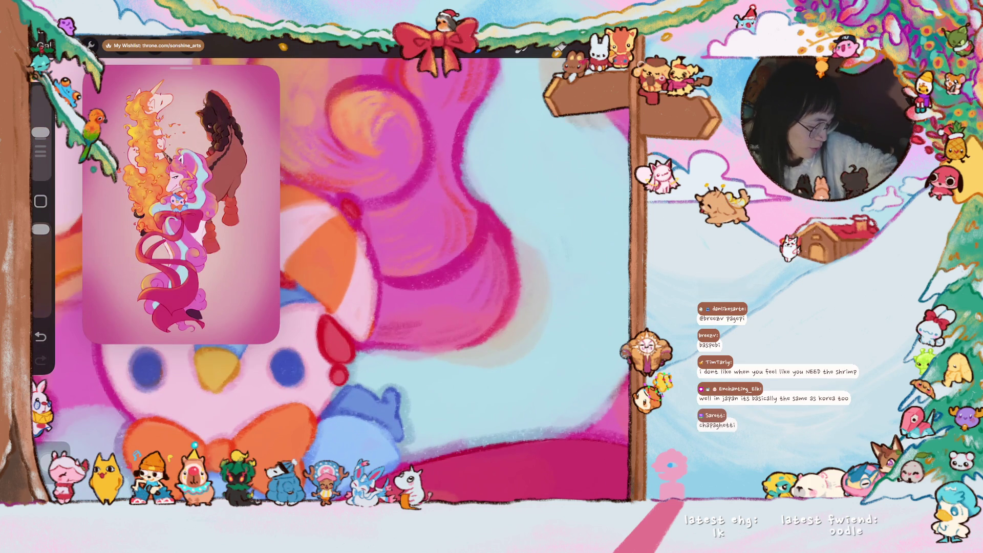
{"action": "scroll", "coordinate": [330, 276], "scroll_direction": "up", "scroll_amount": 2}
{"action": "scroll", "coordinate": [334, 280], "scroll_direction": "up", "scroll_amount": 2}
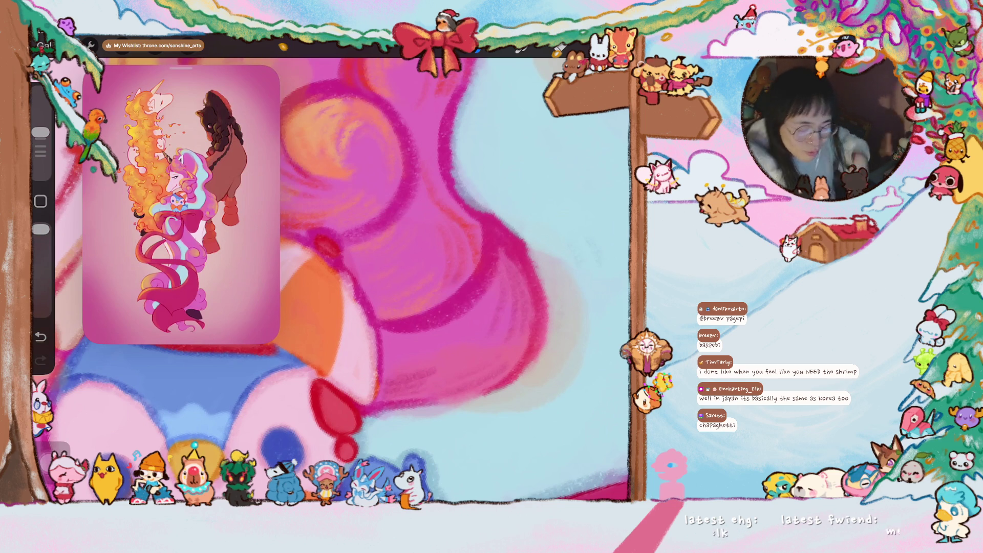
{"action": "scroll", "coordinate": [328, 279], "scroll_direction": "down", "scroll_amount": 1}
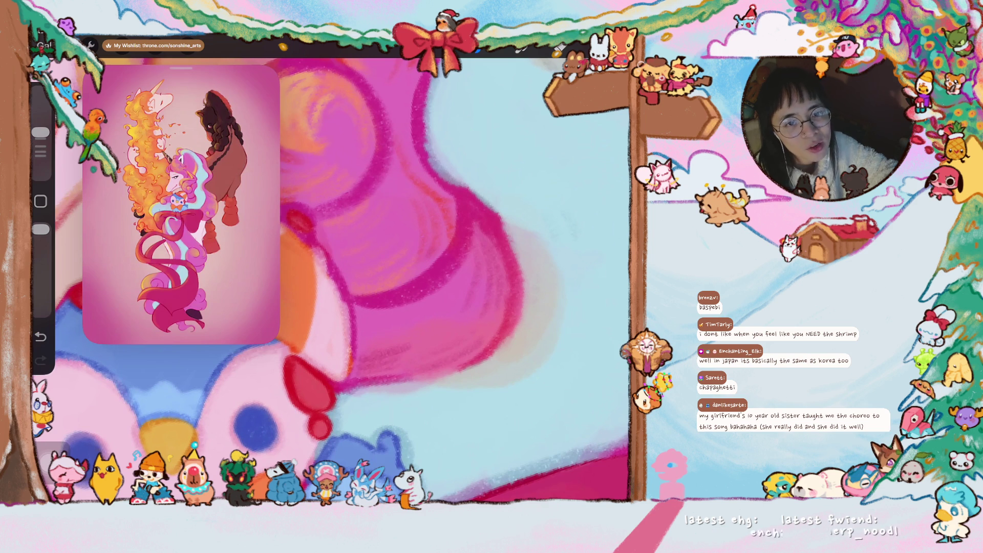
{"action": "scroll", "coordinate": [332, 278], "scroll_direction": "down", "scroll_amount": 3}
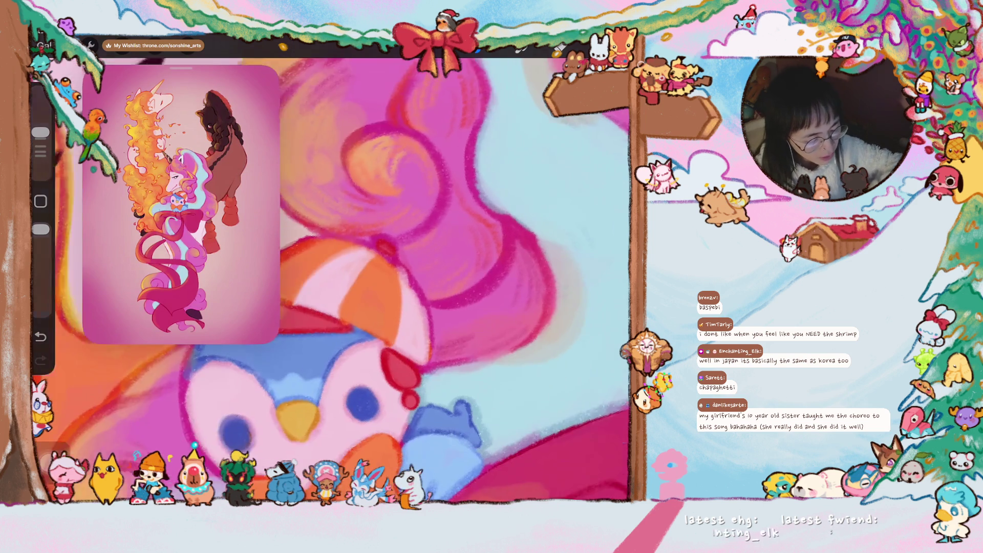
Zoom in and eyedrop the pink of the mane beside the penguin plush's hat
{"action": "scroll", "coordinate": [403, 212], "scroll_direction": "up", "scroll_amount": 3}
{"action": "left_click", "coordinate": [403, 212]}
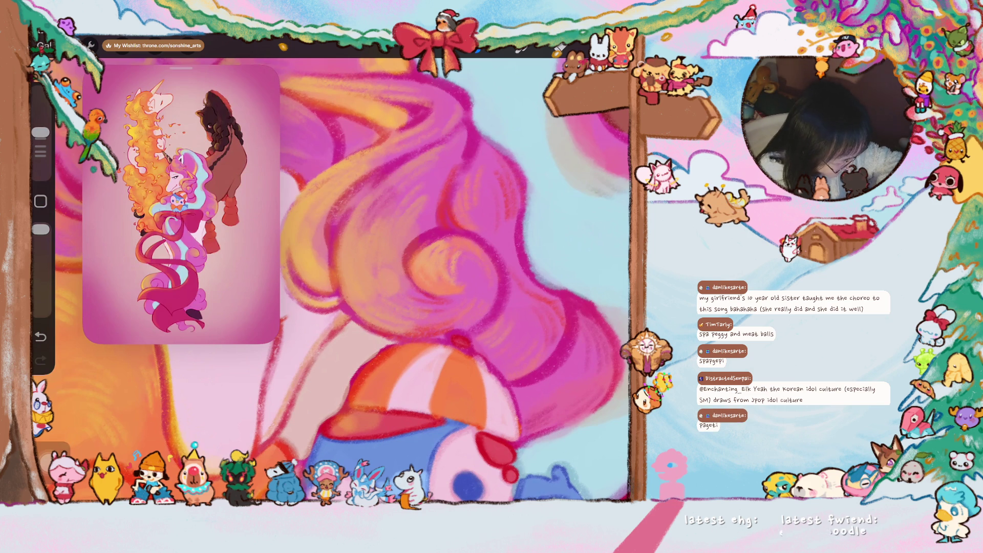
{"action": "scroll", "coordinate": [504, 357], "scroll_direction": "down", "scroll_amount": 3}
{"action": "scroll", "coordinate": [504, 357], "scroll_direction": "down", "scroll_amount": 3}
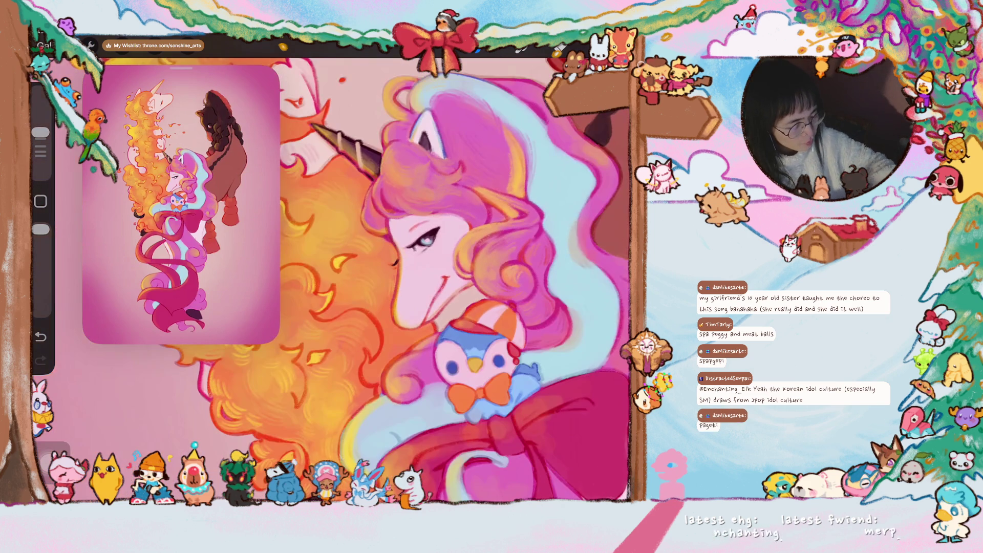
{"action": "scroll", "coordinate": [336, 280], "scroll_direction": "up", "scroll_amount": 2}
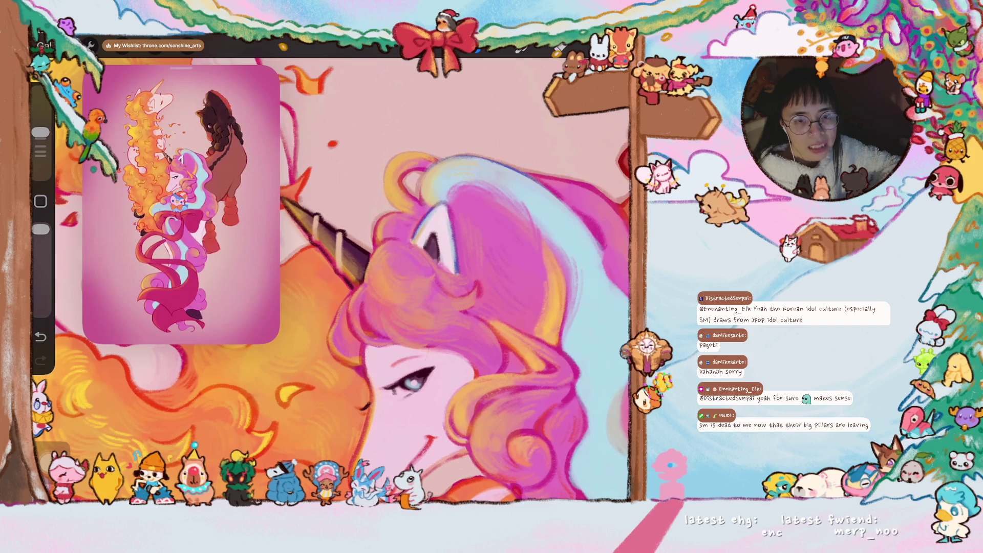
{"action": "scroll", "coordinate": [446, 307], "scroll_direction": "up", "scroll_amount": 3}
Brush yellow and pink strands over the unicorn's hair near its face and ear
{"action": "left_click_drag", "start_coordinate": [365, 190], "coordinate": [350, 216]}
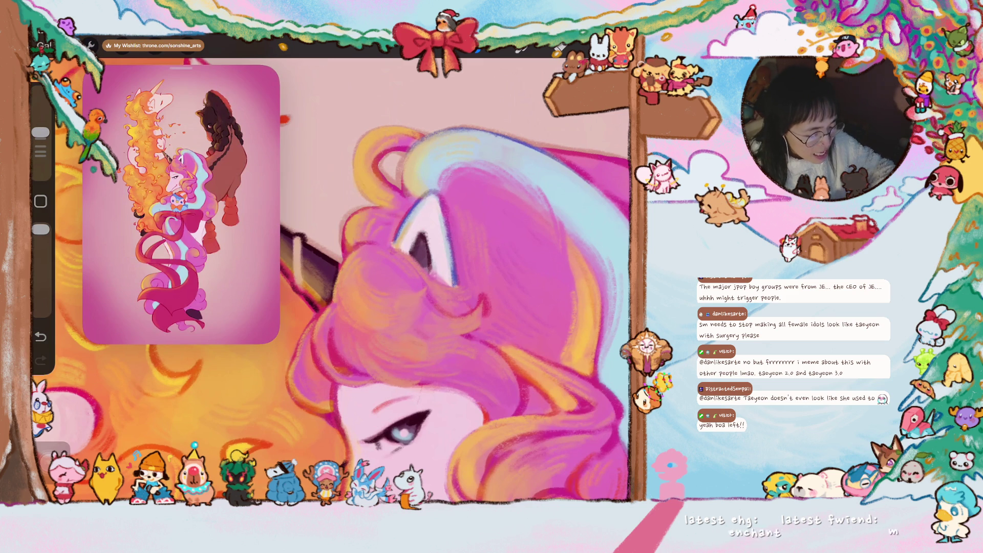
{"action": "left_click_drag", "start_coordinate": [456, 314], "coordinate": [463, 324]}
Sample a mane colour and draw a thin darker pink line through the mane
{"action": "scroll", "coordinate": [362, 153], "scroll_direction": "up", "scroll_amount": 3}
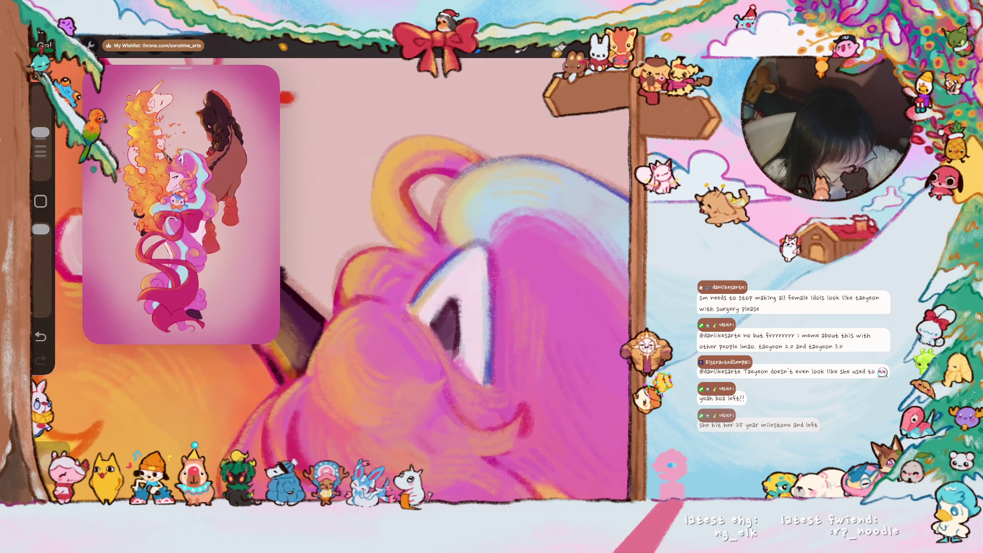
{"action": "left_click", "coordinate": [404, 163]}
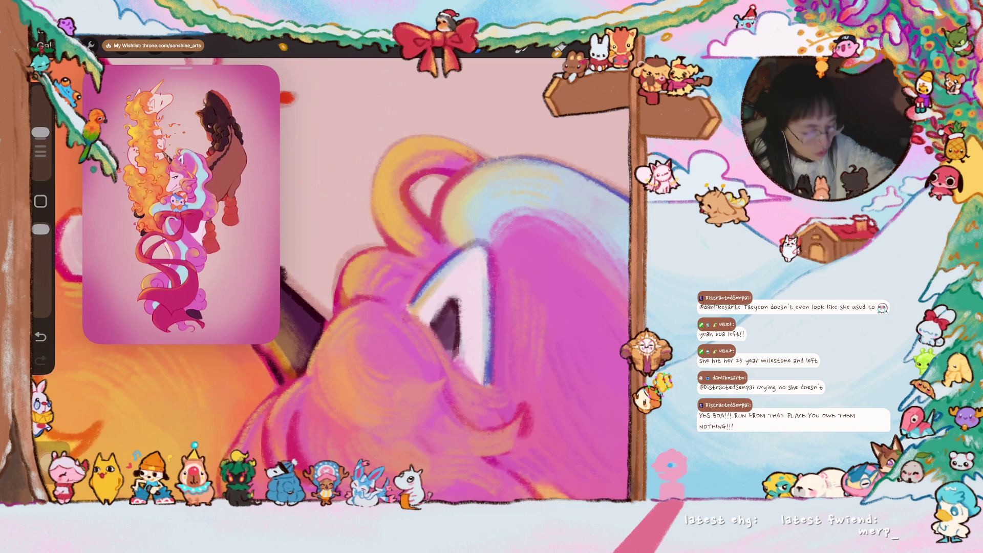
{"action": "scroll", "coordinate": [333, 282], "scroll_direction": "down", "scroll_amount": 5}
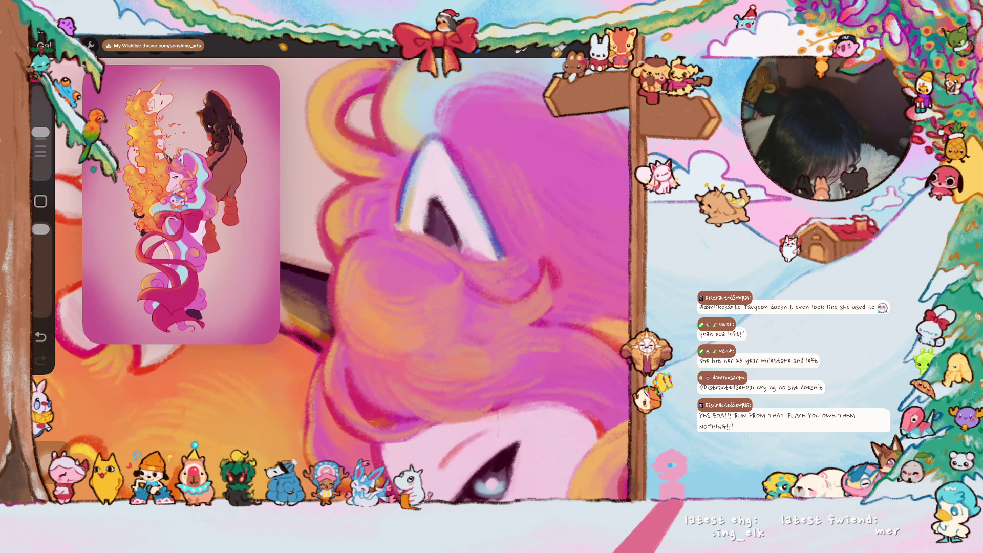
{"action": "scroll", "coordinate": [333, 279], "scroll_direction": "down", "scroll_amount": 3}
{"action": "scroll", "coordinate": [332, 279], "scroll_direction": "up", "scroll_amount": 3}
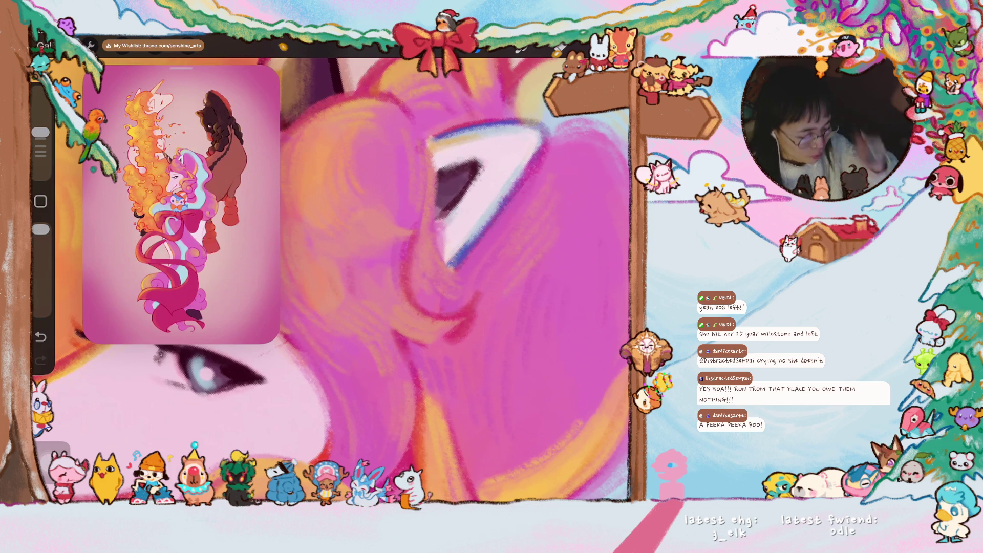
{"action": "scroll", "coordinate": [420, 277], "scroll_direction": "right", "scroll_amount": 2}
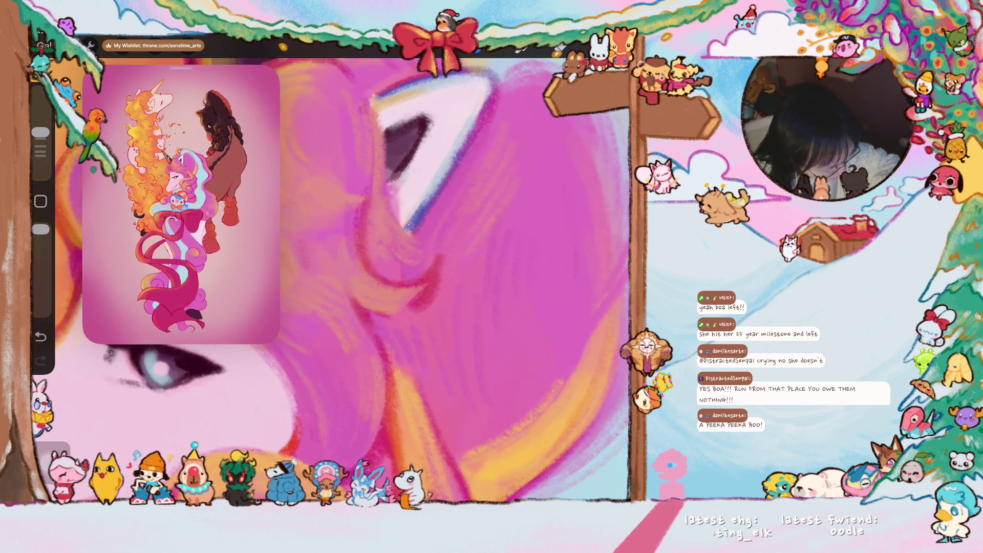
{"action": "left_click_drag", "start_coordinate": [319, 218], "coordinate": [312, 263]}
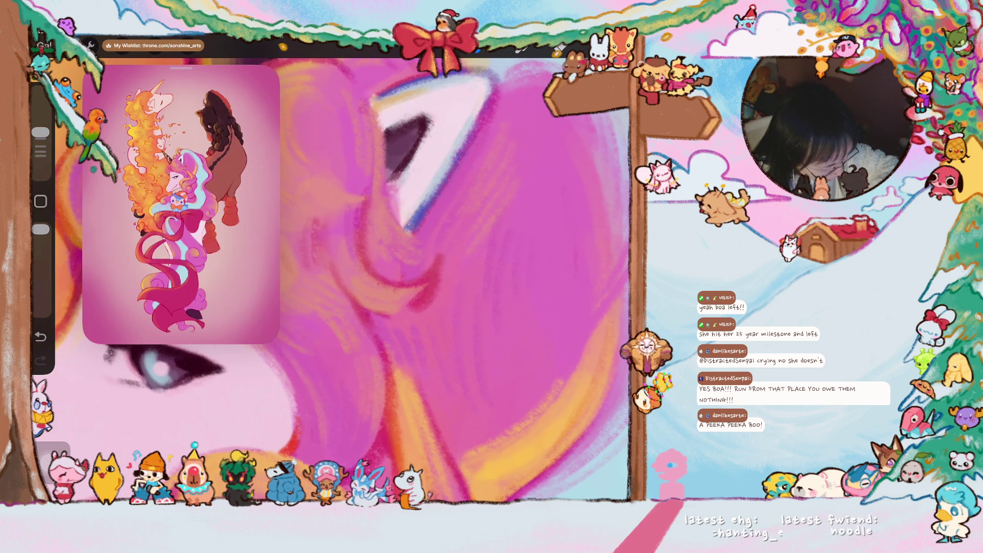
Pick light blue and paint a stroke along the pink hair edge
{"action": "scroll", "coordinate": [331, 271], "scroll_direction": "down", "scroll_amount": 5}
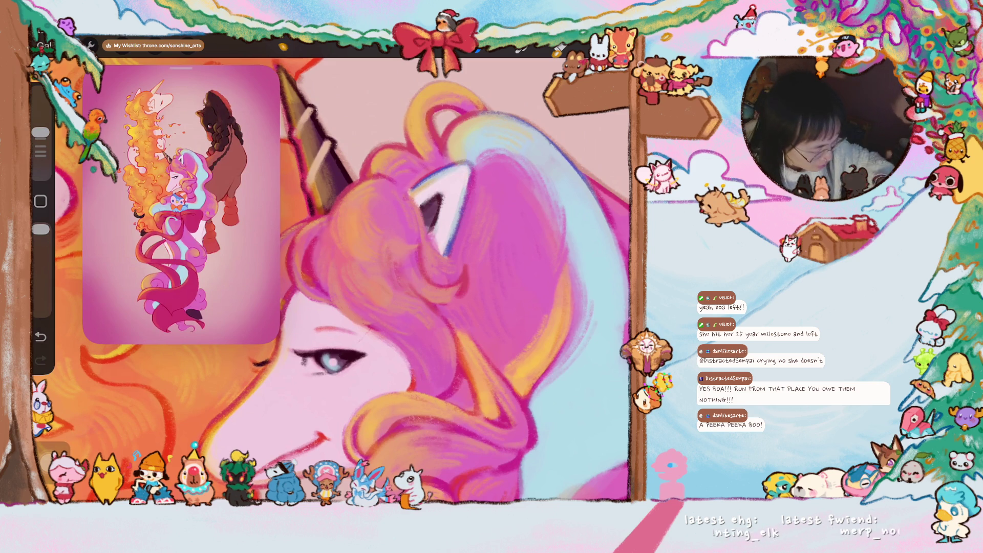
{"action": "scroll", "coordinate": [332, 276], "scroll_direction": "up", "scroll_amount": 5}
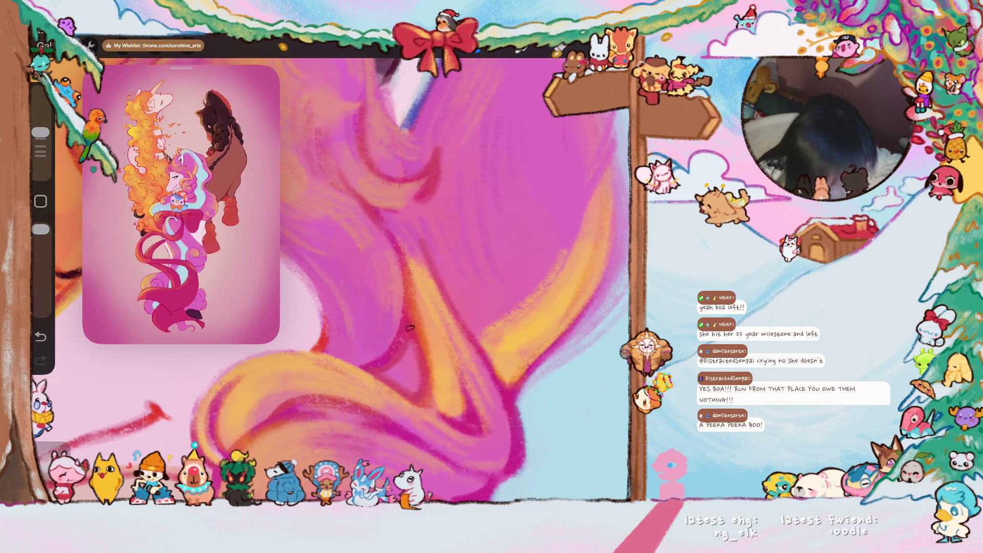
{"action": "left_click_drag", "start_coordinate": [409, 323], "coordinate": [426, 285]}
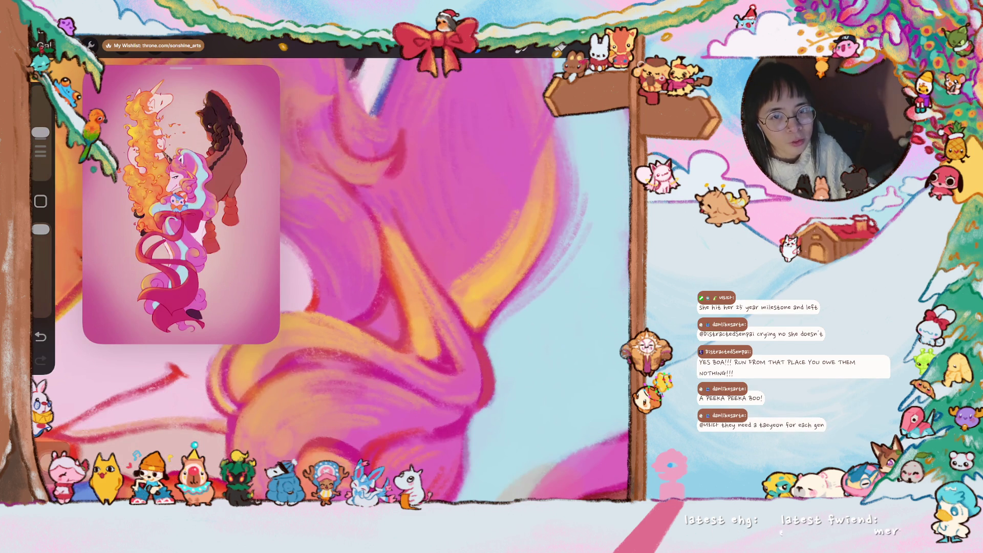
{"action": "scroll", "coordinate": [333, 272], "scroll_direction": "down", "scroll_amount": 5}
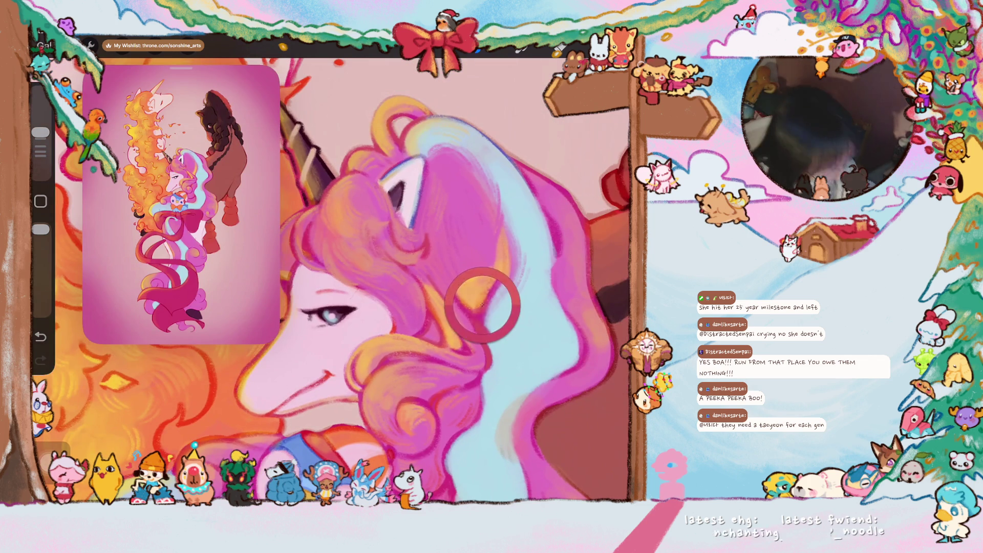
{"action": "scroll", "coordinate": [482, 309], "scroll_direction": "up", "scroll_amount": 3}
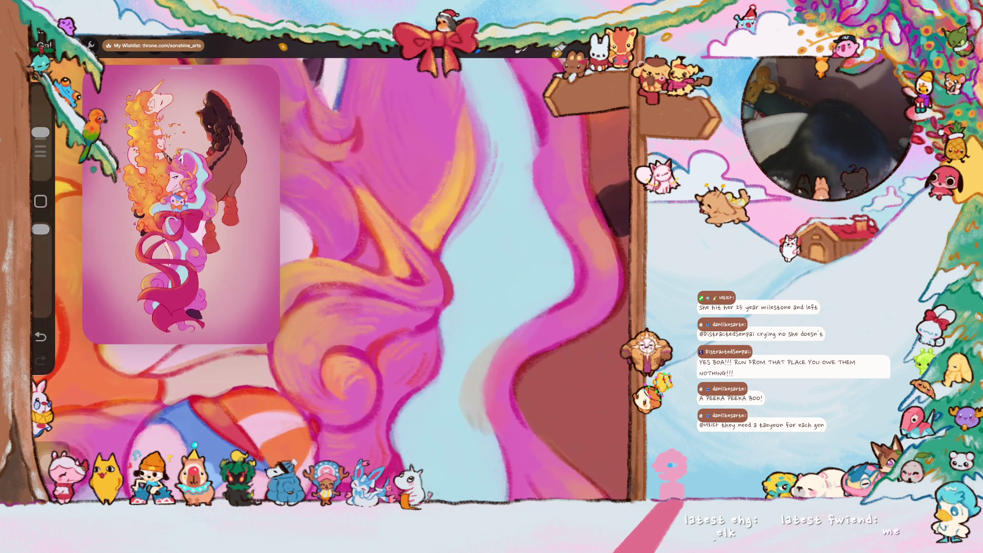
{"action": "left_click", "coordinate": [620, 47]}
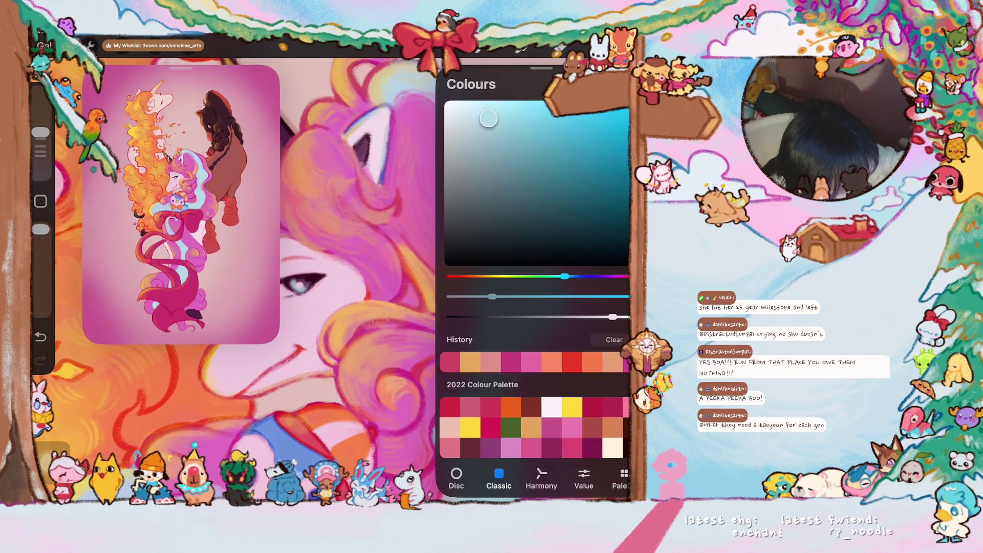
{"action": "left_click", "coordinate": [301, 425]}
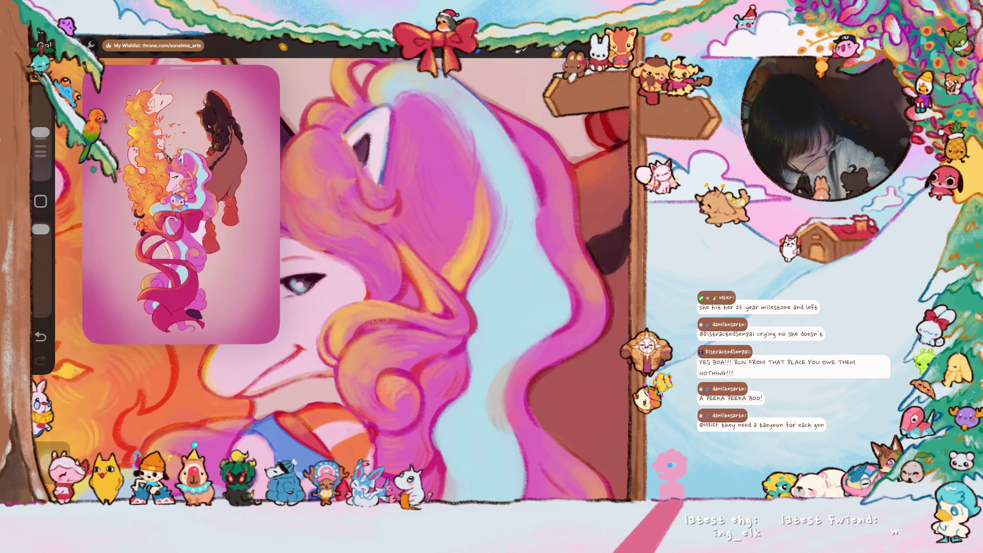
{"action": "scroll", "coordinate": [409, 282], "scroll_direction": "up", "scroll_amount": 3}
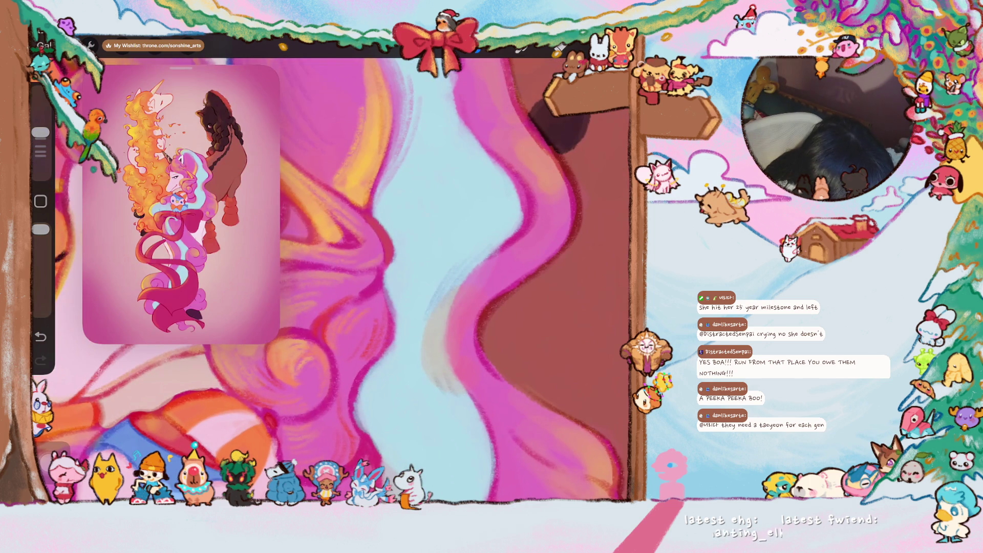
{"action": "mouse_move", "coordinate": [518, 190]}
{"action": "left_mouse_down"}
{"action": "mouse_move", "coordinate": [512, 227]}
{"action": "mouse_move", "coordinate": [486, 256]}
{"action": "left_mouse_up"}
{"action": "mouse_move", "coordinate": [491, 215]}
{"action": "left_mouse_down"}
{"action": "mouse_move", "coordinate": [477, 261]}
{"action": "mouse_move", "coordinate": [472, 252]}
{"action": "left_mouse_up"}
{"action": "scroll", "coordinate": [425, 276], "scroll_direction": "down", "scroll_amount": 5}
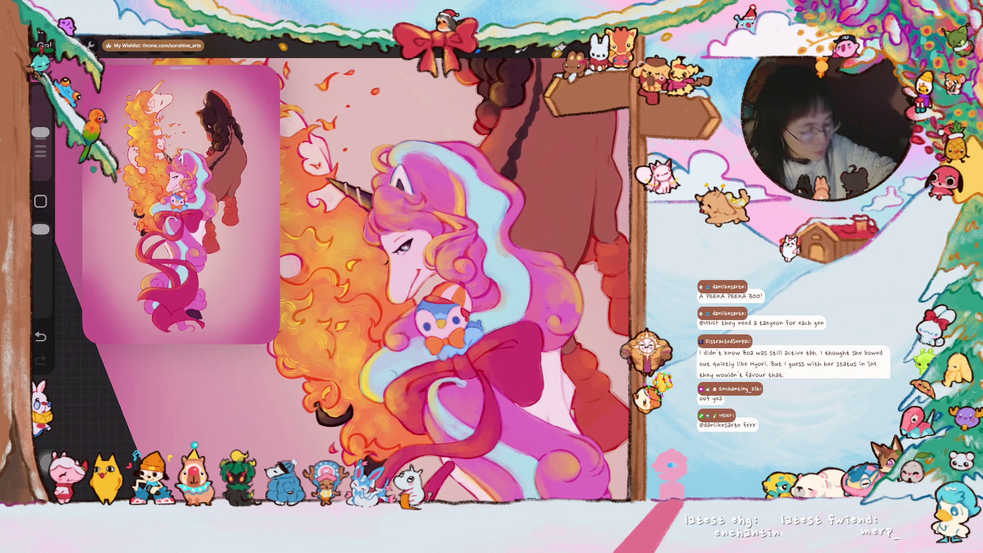
Eyedrop a magenta from the curl by the penguin and trace the swirl's outline with it
{"action": "scroll", "coordinate": [415, 287], "scroll_direction": "up", "scroll_amount": 5}
{"action": "scroll", "coordinate": [415, 287], "scroll_direction": "up", "scroll_amount": 5}
{"action": "scroll", "coordinate": [415, 287], "scroll_direction": "up", "scroll_amount": 5}
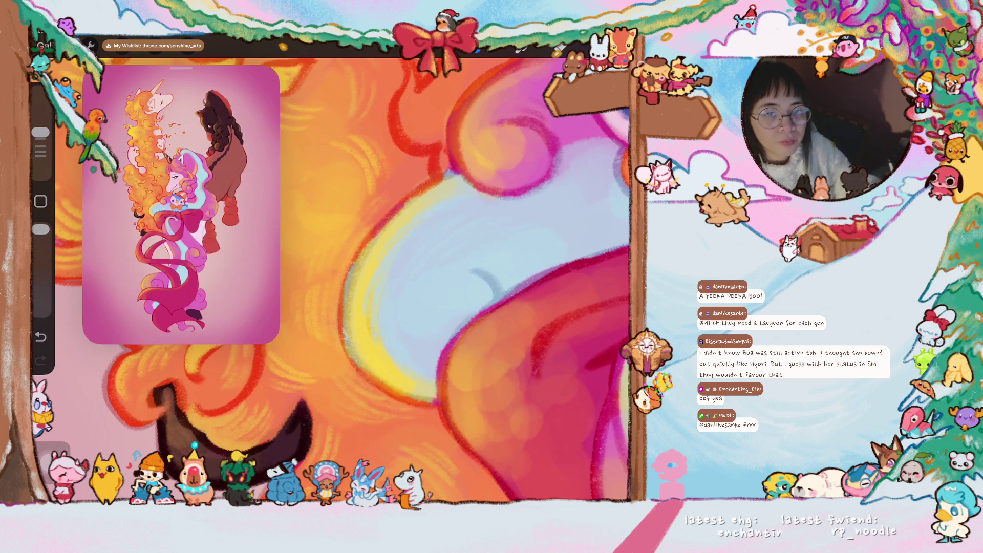
{"action": "scroll", "coordinate": [331, 279], "scroll_direction": "up", "scroll_amount": 5}
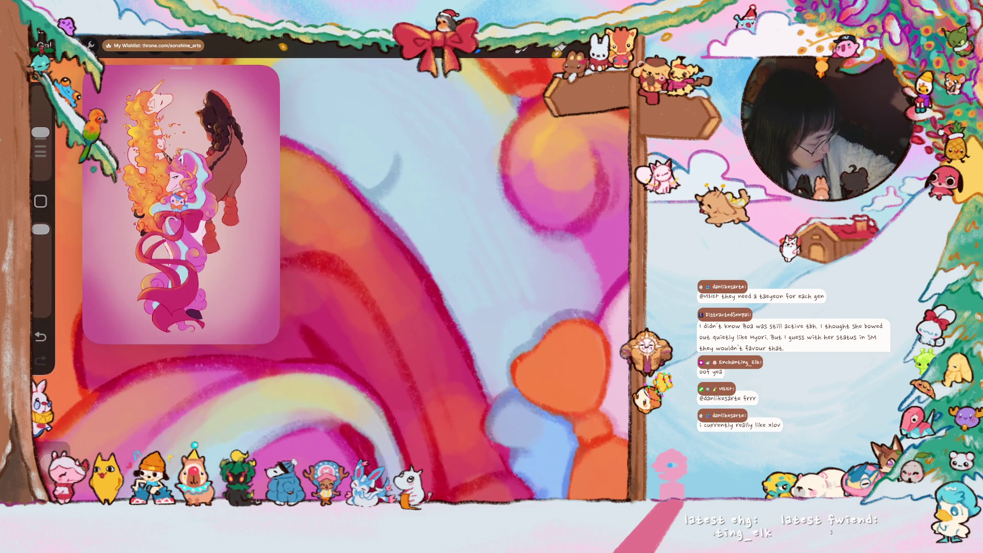
{"action": "scroll", "coordinate": [353, 279], "scroll_direction": "up", "scroll_amount": 3}
{"action": "left_click", "coordinate": [527, 278]}
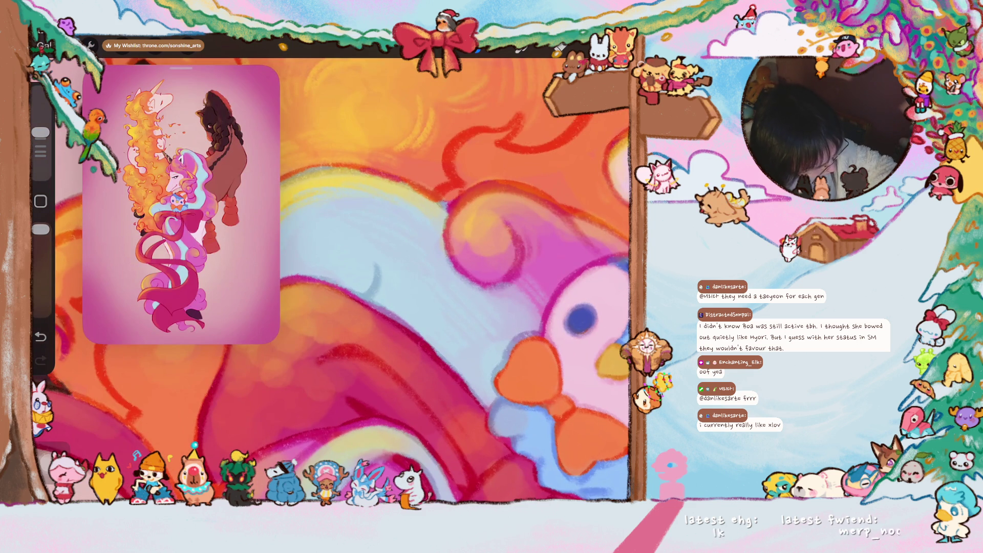
{"action": "scroll", "coordinate": [353, 279], "scroll_direction": "up", "scroll_amount": 2}
{"action": "left_click", "coordinate": [439, 193]}
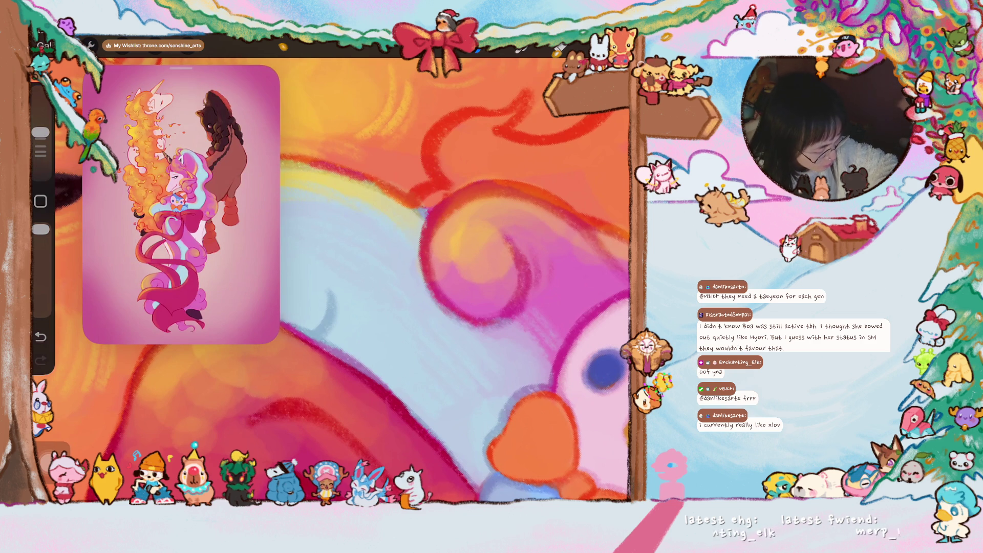
{"action": "left_click_drag", "start_coordinate": [523, 291], "coordinate": [511, 246]}
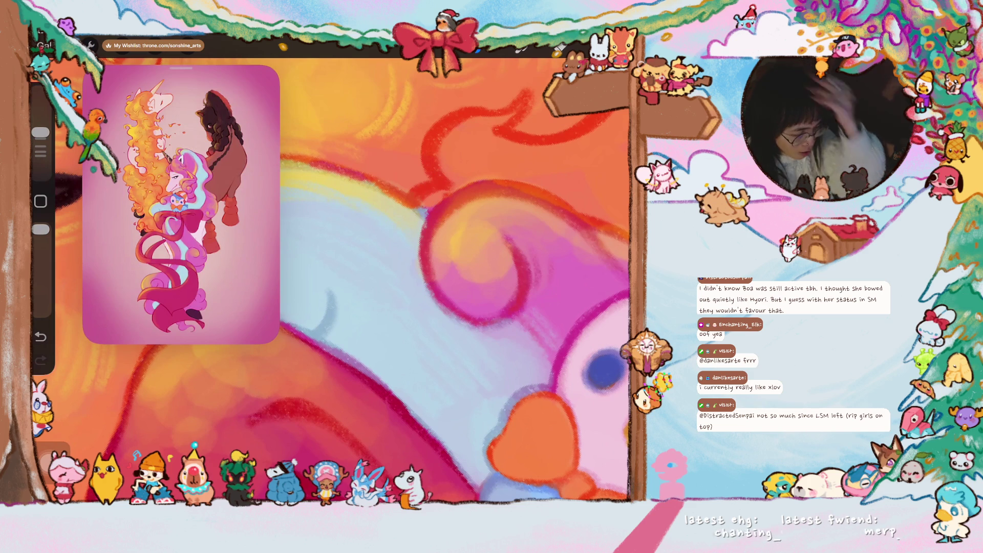
{"action": "scroll", "coordinate": [331, 276], "scroll_direction": "down", "scroll_amount": 5}
{"action": "scroll", "coordinate": [259, 299], "scroll_direction": "up", "scroll_amount": 10}
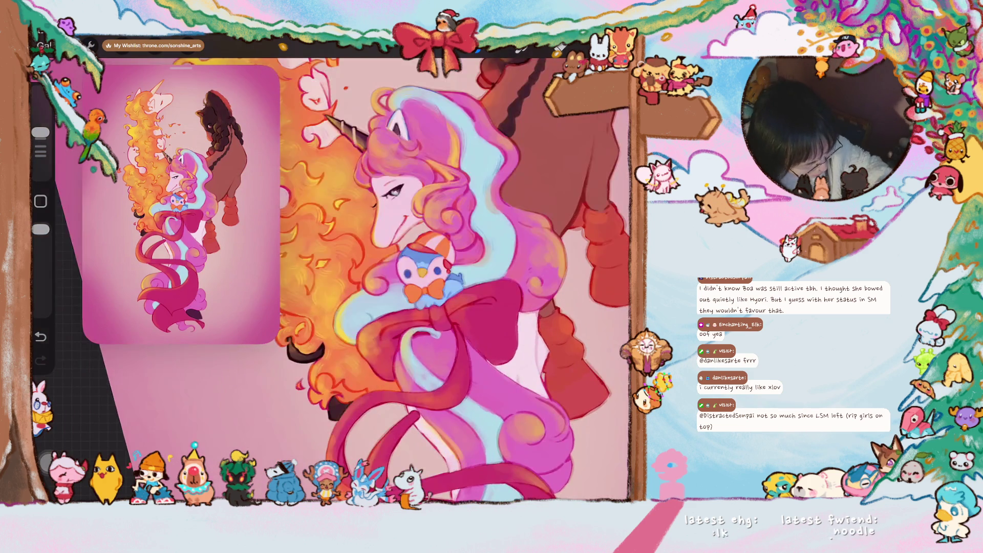
Sample a pale highlight colour from the canvas near the penguin and mane curl
{"action": "left_click", "coordinate": [350, 332]}
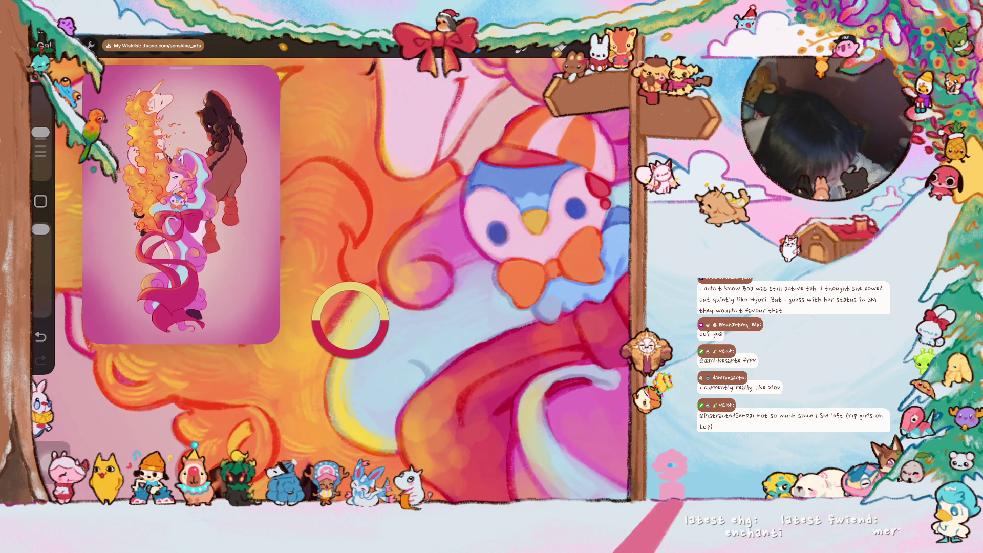
{"action": "scroll", "coordinate": [350, 332], "scroll_direction": "up", "scroll_amount": 5}
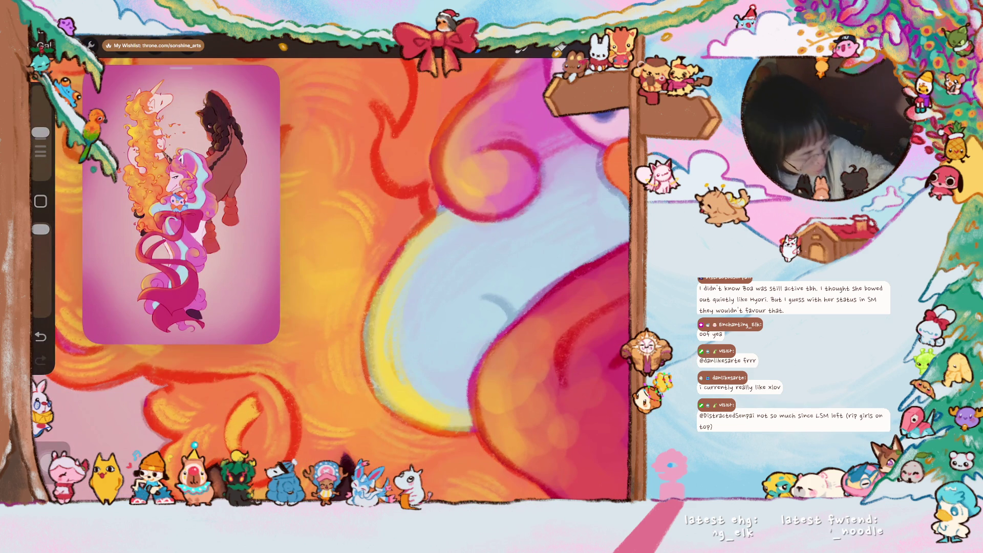
{"action": "left_click_drag", "start_coordinate": [439, 186], "coordinate": [410, 213]}
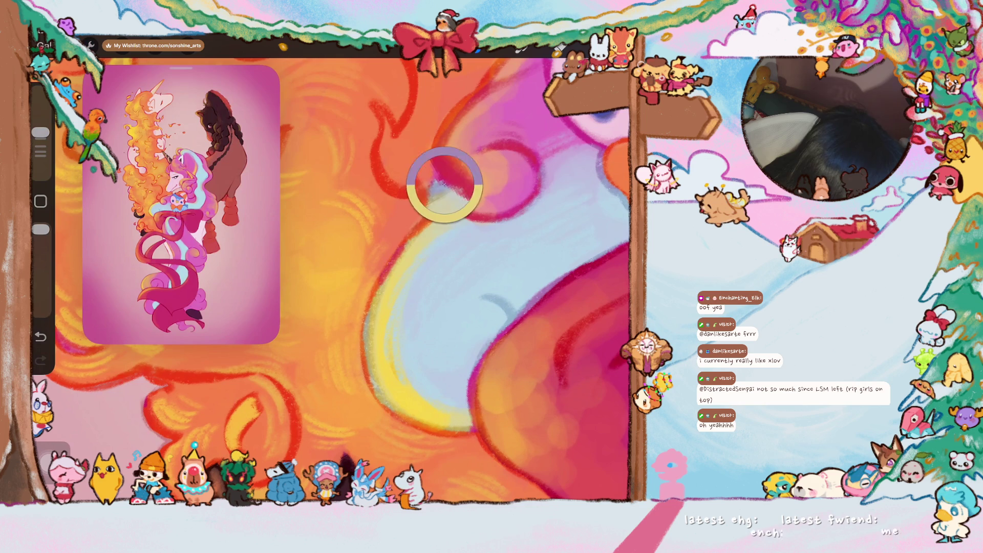
{"action": "left_click", "coordinate": [602, 116]}
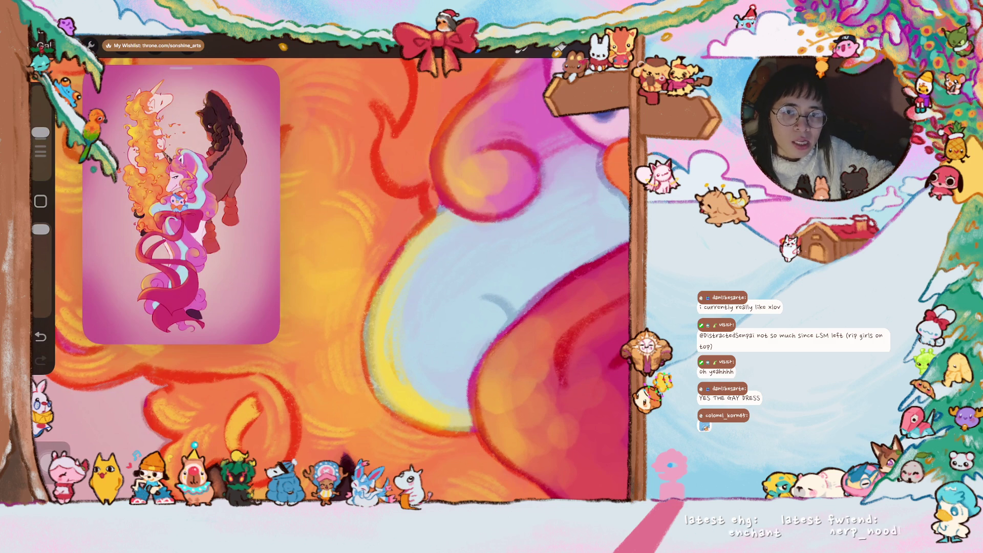
{"action": "scroll", "coordinate": [331, 280], "scroll_direction": "up", "scroll_amount": 3}
{"action": "left_click", "coordinate": [391, 213]}
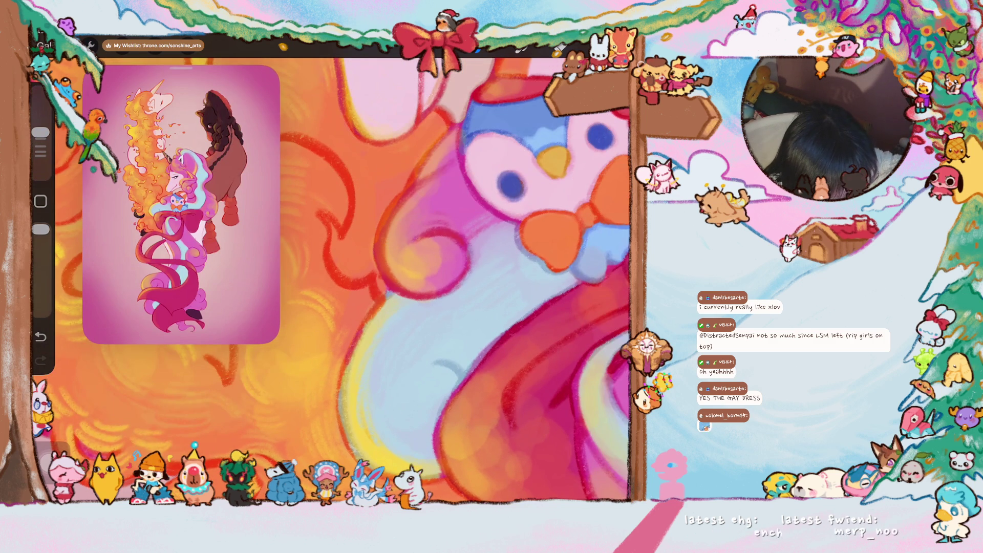
{"action": "left_click", "coordinate": [437, 237]}
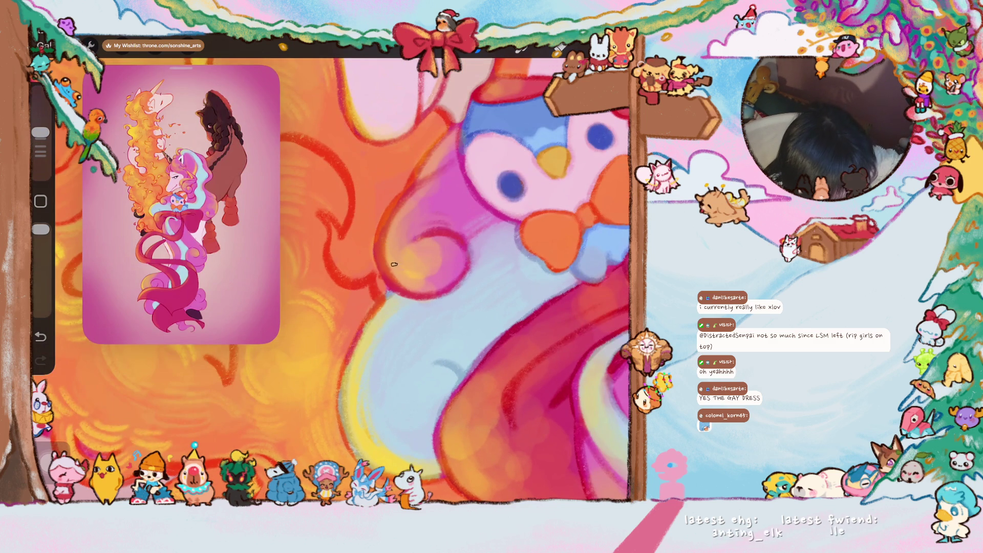
Brush pale highlight strokes over the curl's magenta outline, blending into the pink mane
{"action": "left_click_drag", "start_coordinate": [389, 221], "coordinate": [396, 277]}
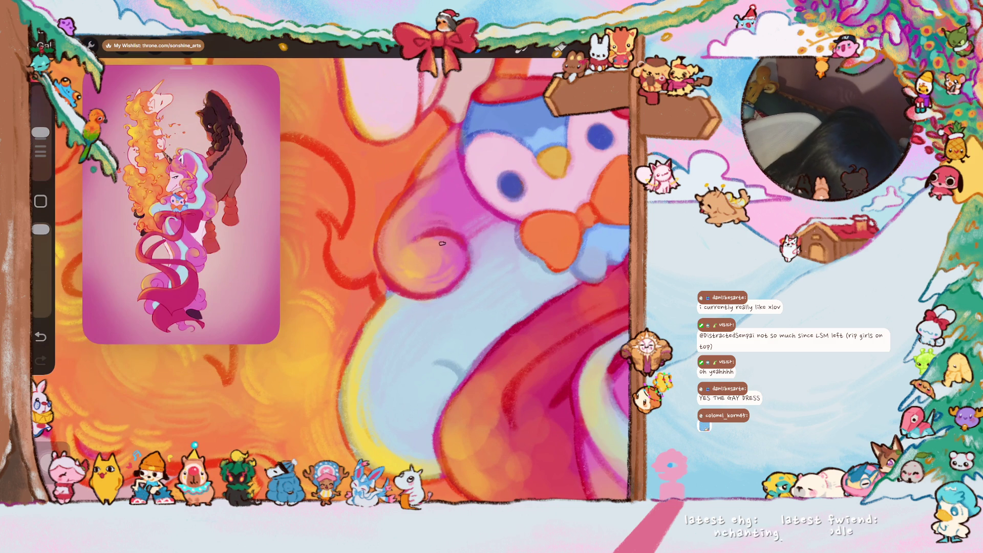
{"action": "mouse_move", "coordinate": [390, 246]}
{"action": "left_mouse_down"}
{"action": "mouse_move", "coordinate": [420, 184]}
{"action": "mouse_move", "coordinate": [439, 173]}
{"action": "left_mouse_up"}
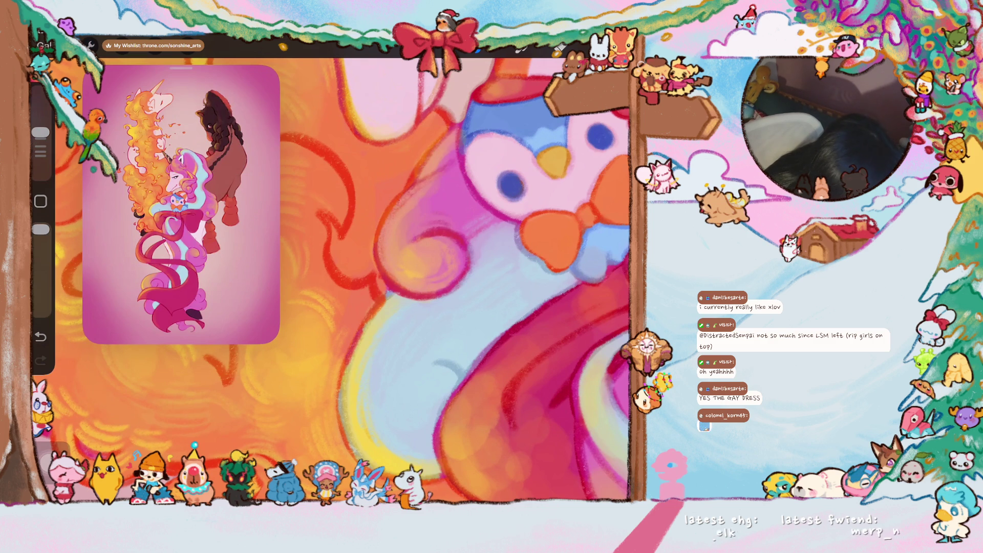
{"action": "left_click_drag", "start_coordinate": [407, 224], "coordinate": [444, 197]}
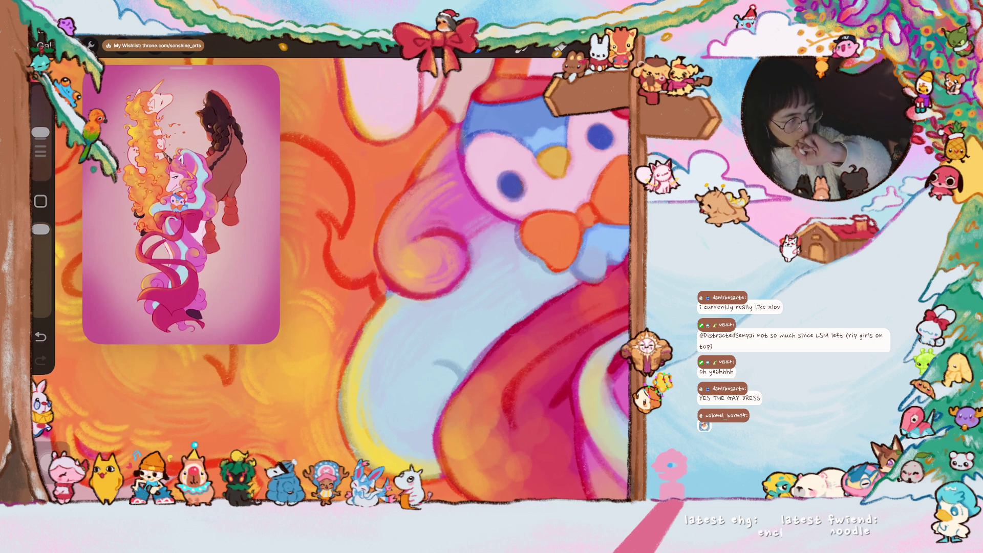
{"action": "scroll", "coordinate": [509, 187], "scroll_direction": "up", "scroll_amount": 2}
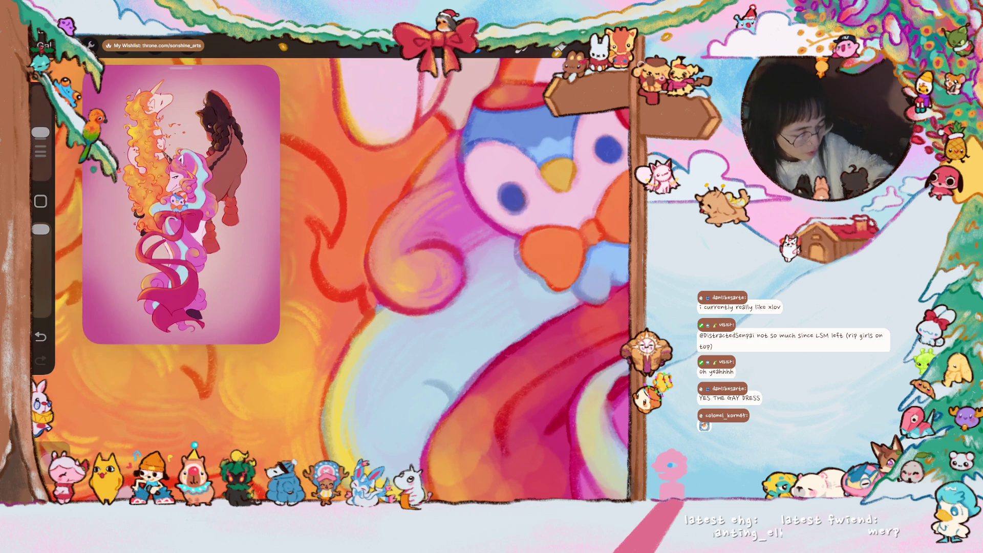
{"action": "scroll", "coordinate": [380, 160], "scroll_direction": "up", "scroll_amount": 2}
{"action": "left_click", "coordinate": [346, 237]}
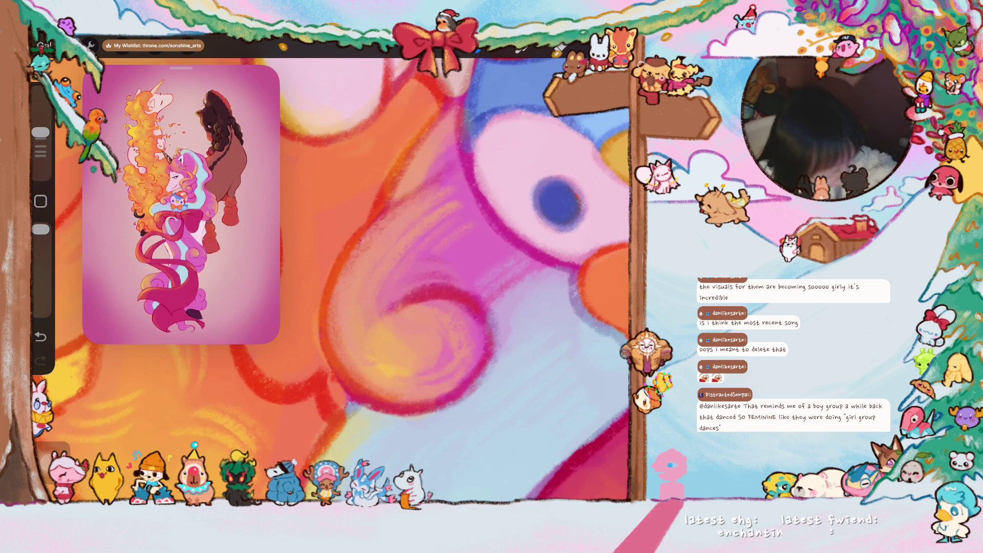
Zoom around the penguin plush and eyedrop the pink beside its eye
{"action": "scroll", "coordinate": [332, 279], "scroll_direction": "down", "scroll_amount": 3}
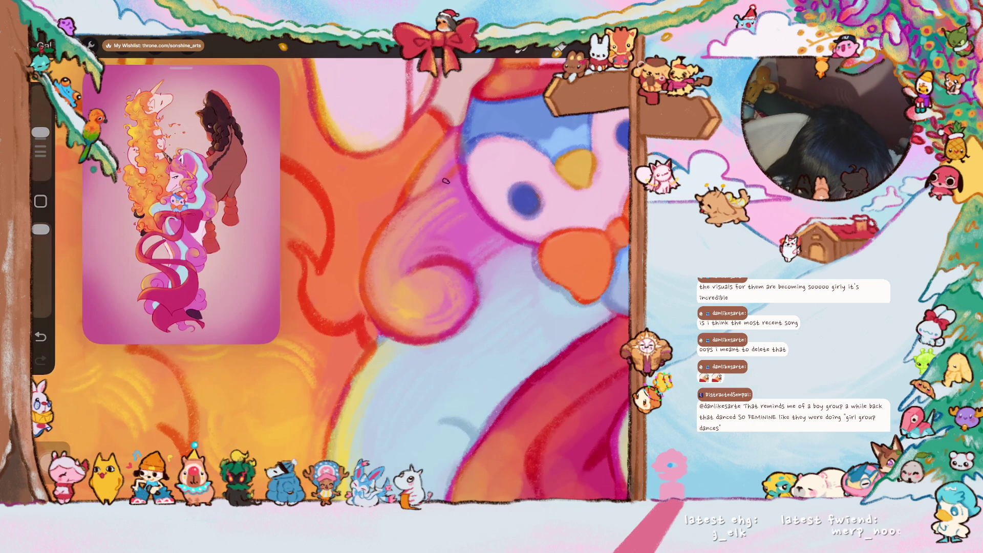
{"action": "scroll", "coordinate": [437, 189], "scroll_direction": "down", "scroll_amount": 3}
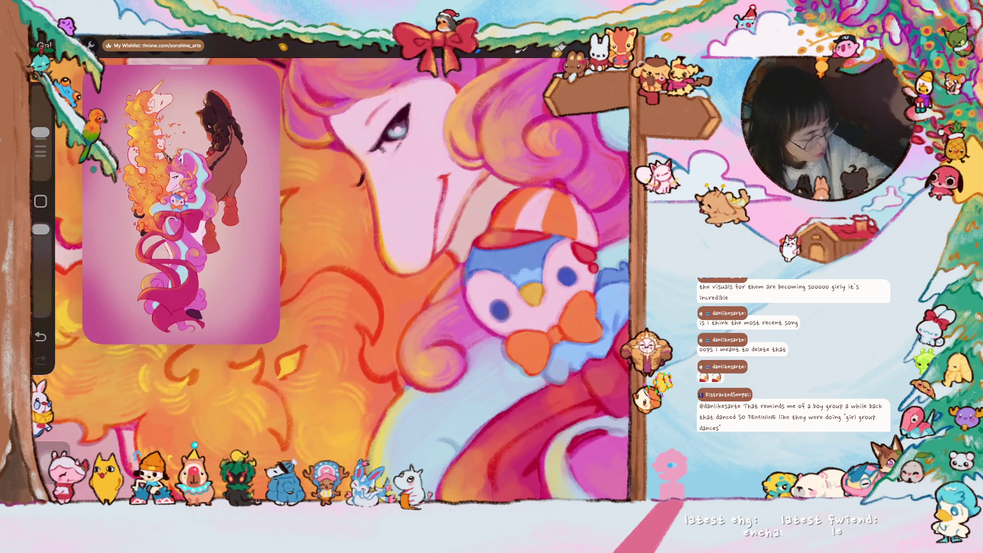
{"action": "scroll", "coordinate": [437, 189], "scroll_direction": "down", "scroll_amount": 3}
{"action": "scroll", "coordinate": [348, 281], "scroll_direction": "up", "scroll_amount": 3}
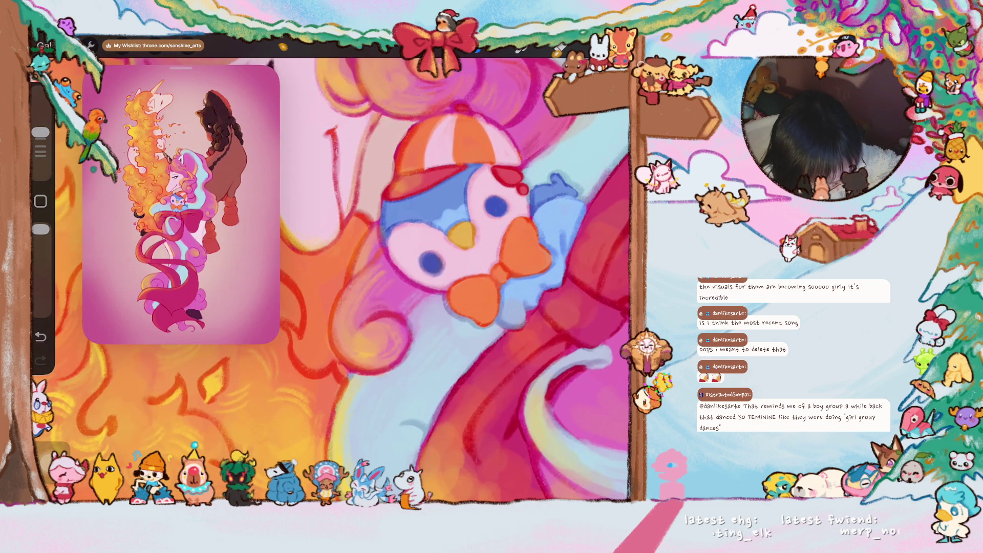
{"action": "left_click", "coordinate": [392, 272]}
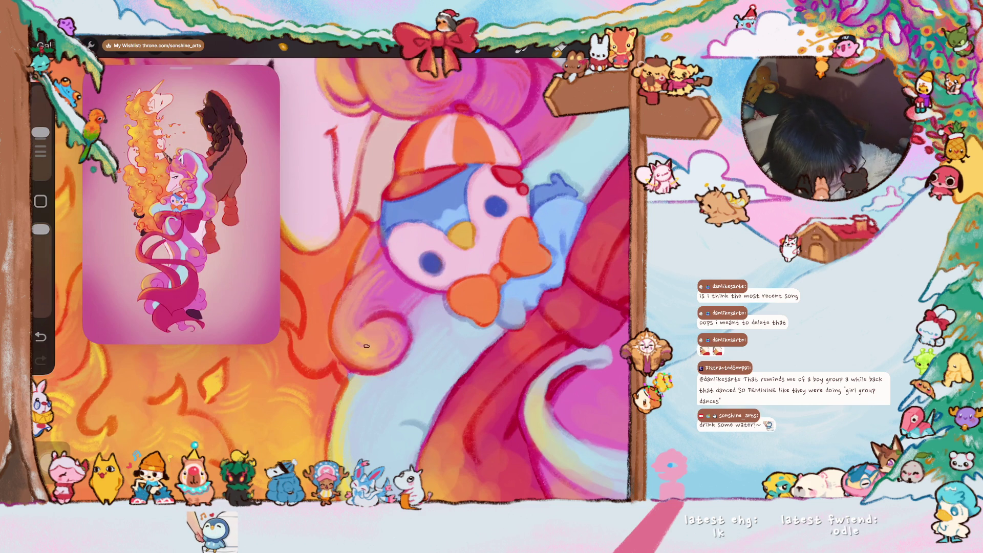
{"action": "scroll", "coordinate": [450, 276], "scroll_direction": "down", "scroll_amount": 5}
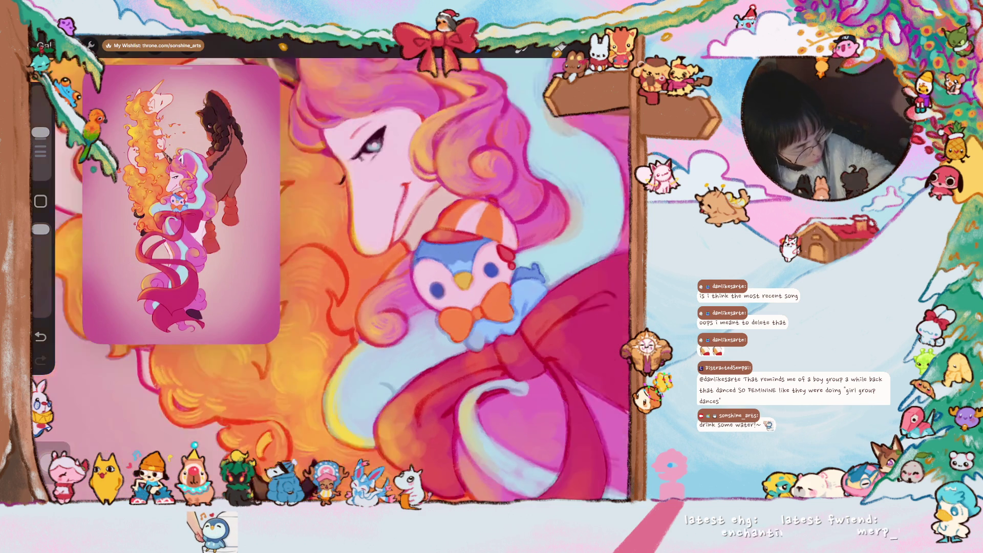
{"action": "scroll", "coordinate": [451, 277], "scroll_direction": "up", "scroll_amount": 5}
{"action": "scroll", "coordinate": [451, 277], "scroll_direction": "up", "scroll_amount": 3}
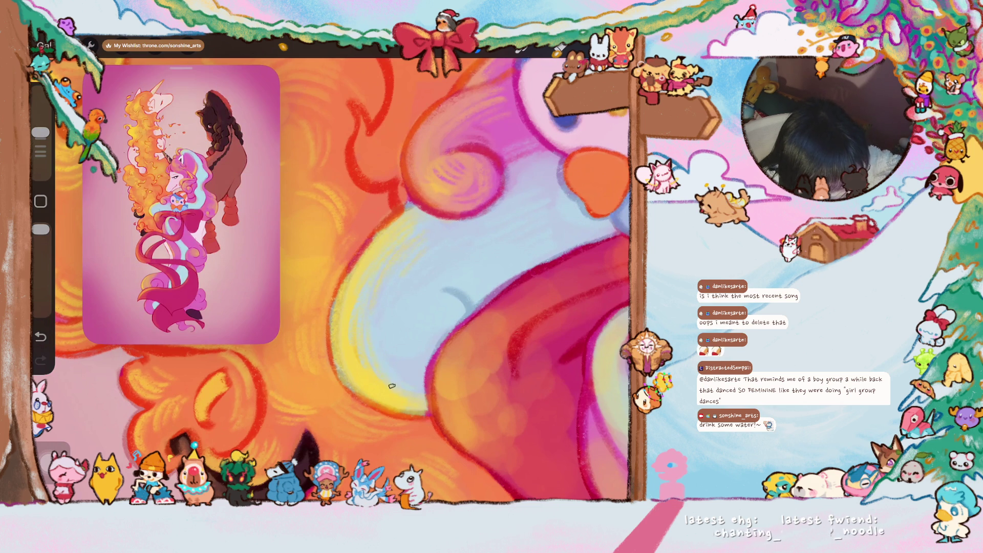
{"action": "scroll", "coordinate": [343, 279], "scroll_direction": "up", "scroll_amount": 3}
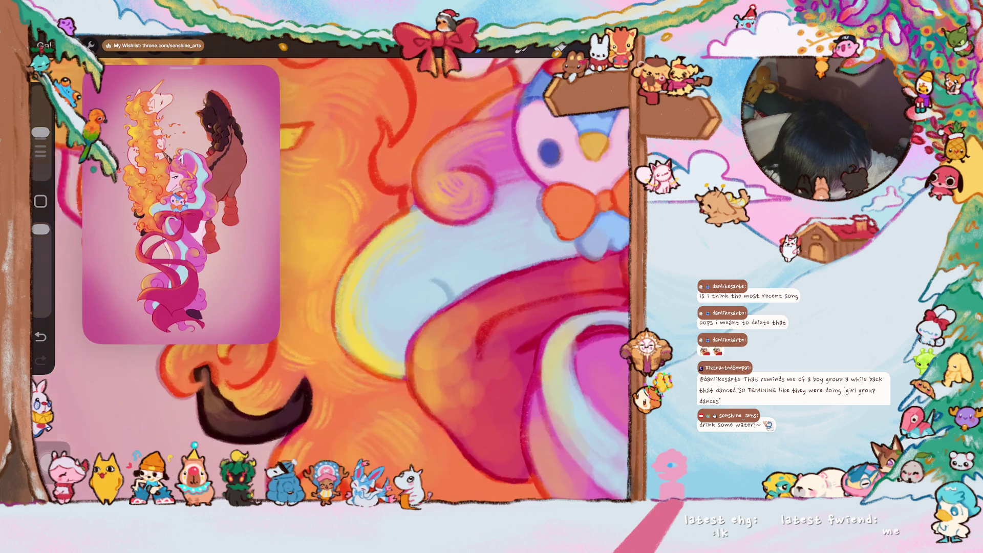
{"action": "left_click", "coordinate": [533, 241]}
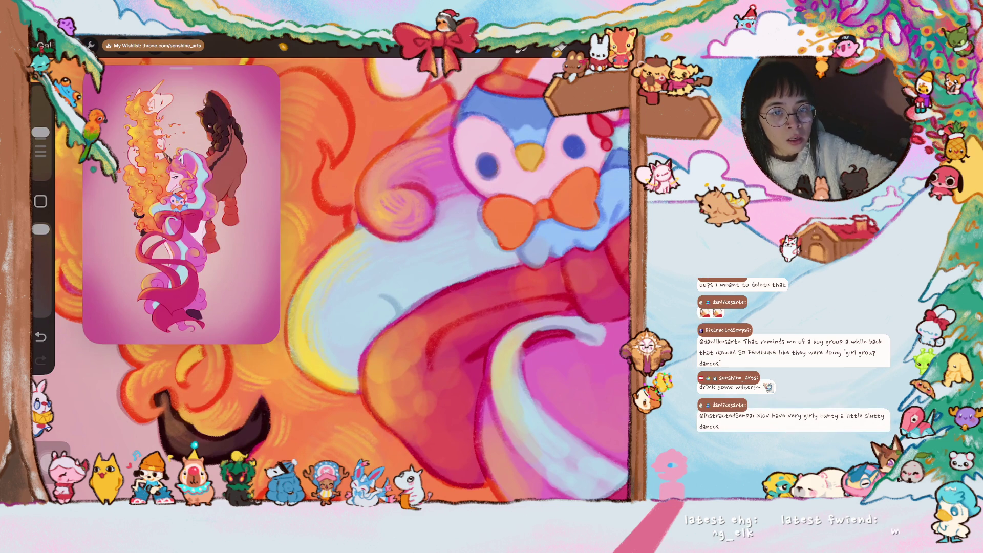
{"action": "scroll", "coordinate": [374, 289], "scroll_direction": "down", "scroll_amount": 3}
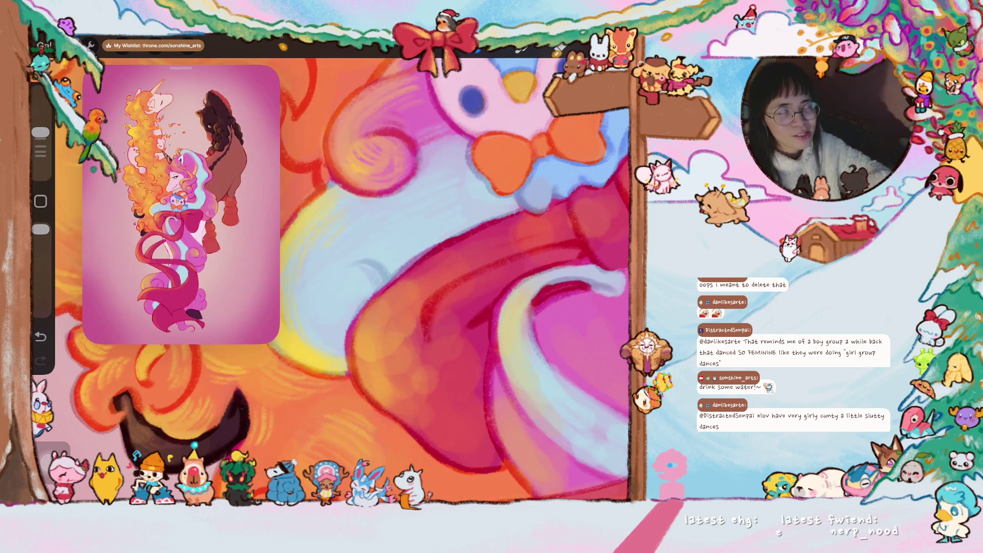
{"action": "scroll", "coordinate": [378, 257], "scroll_direction": "down", "scroll_amount": 3}
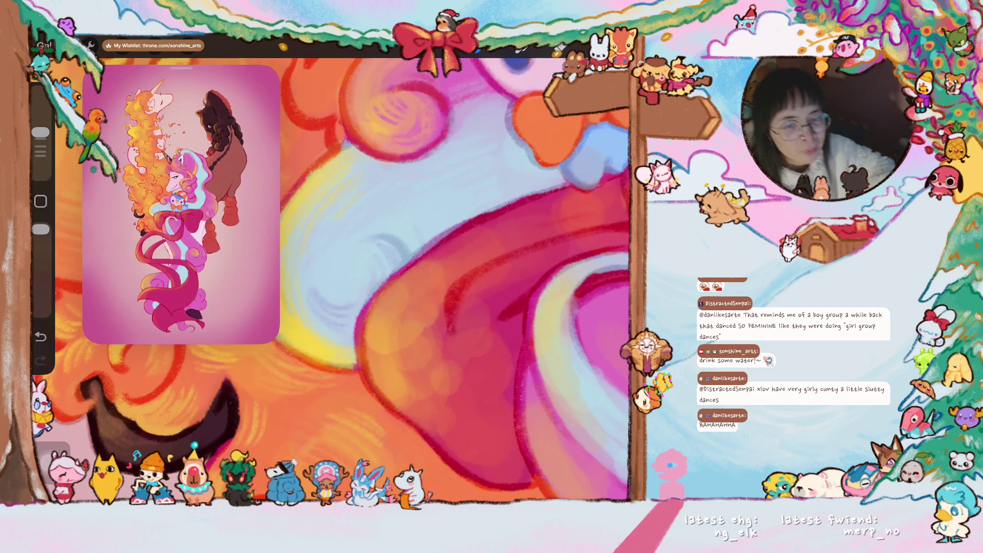
{"action": "scroll", "coordinate": [343, 277], "scroll_direction": "up", "scroll_amount": 3}
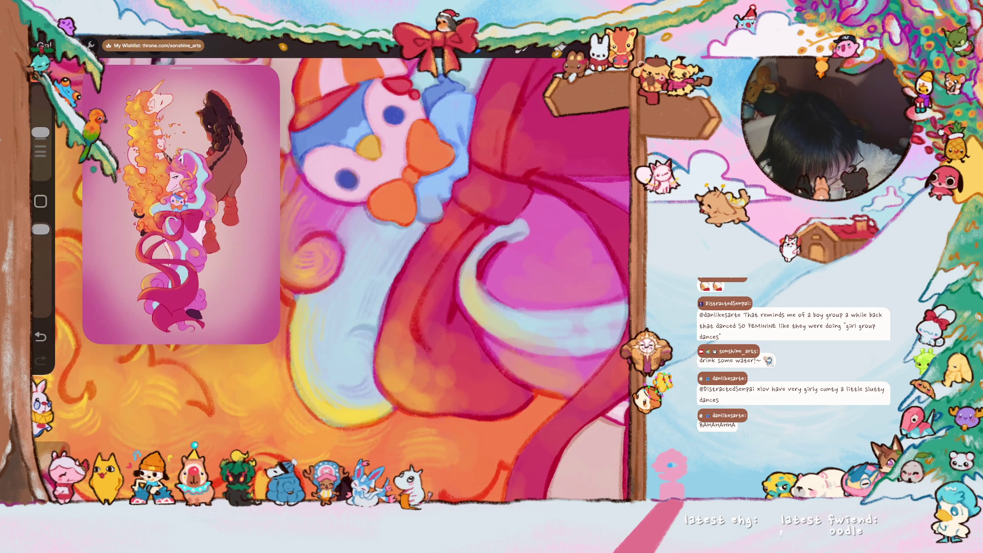
Draw a red-outlined pink curl below the penguin with dark red marks along its left edge
{"action": "left_click_drag", "start_coordinate": [358, 256], "coordinate": [407, 272]}
{"action": "left_click_drag", "start_coordinate": [369, 215], "coordinate": [332, 322]}
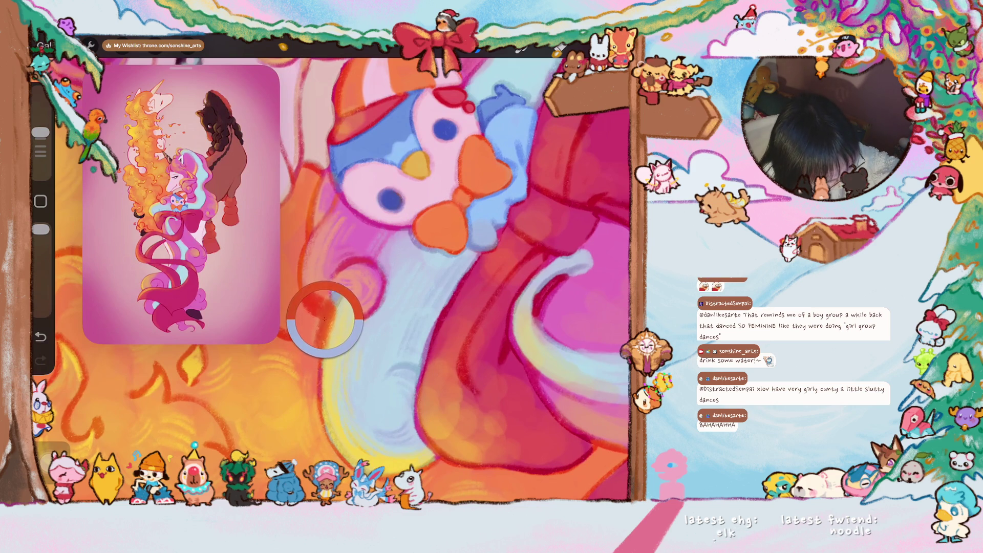
{"action": "left_click_drag", "start_coordinate": [358, 261], "coordinate": [343, 294]}
{"action": "left_click_drag", "start_coordinate": [332, 328], "coordinate": [322, 374]}
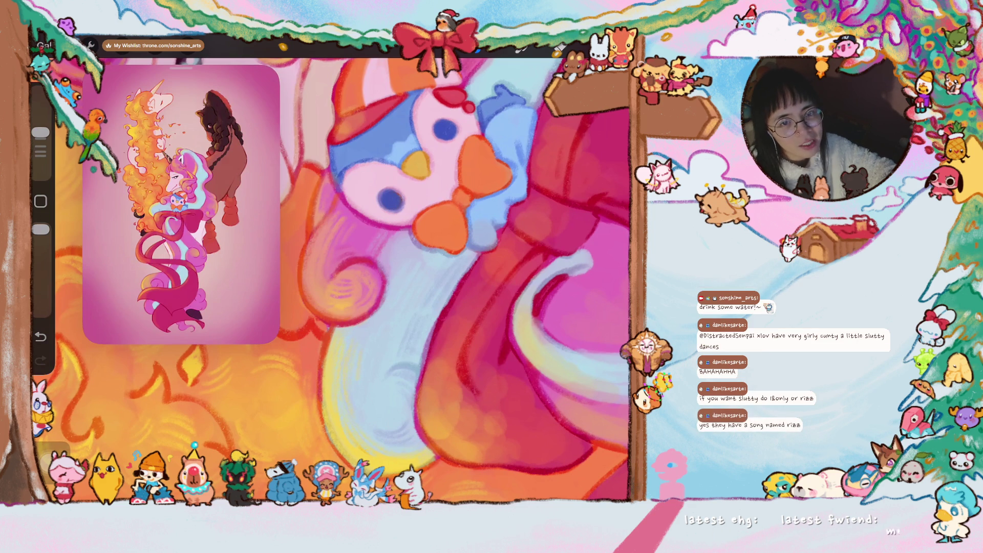
{"action": "scroll", "coordinate": [420, 276], "scroll_direction": "down", "scroll_amount": 2}
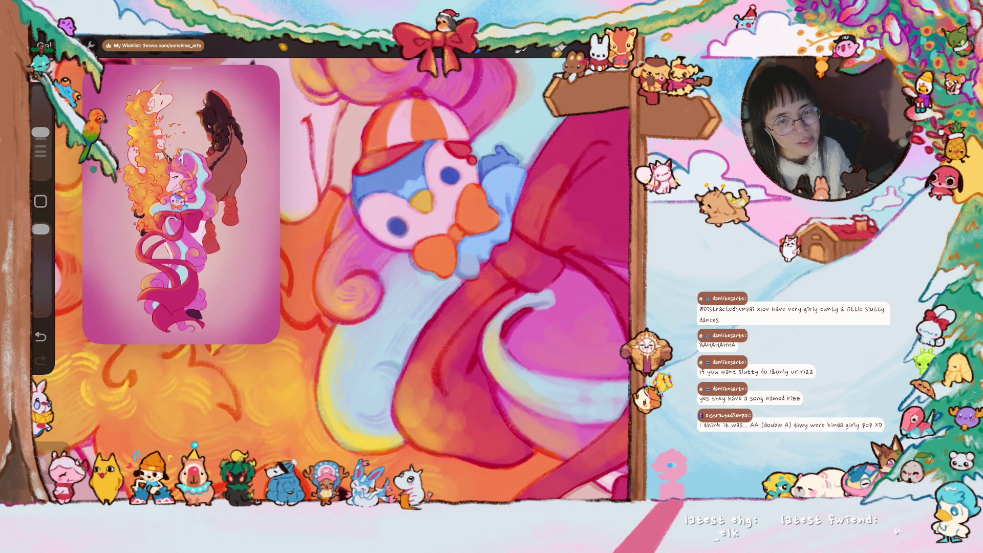
{"action": "scroll", "coordinate": [338, 275], "scroll_direction": "down", "scroll_amount": 2}
{"action": "scroll", "coordinate": [338, 275], "scroll_direction": "down", "scroll_amount": 1}
{"action": "scroll", "coordinate": [359, 277], "scroll_direction": "up", "scroll_amount": 2}
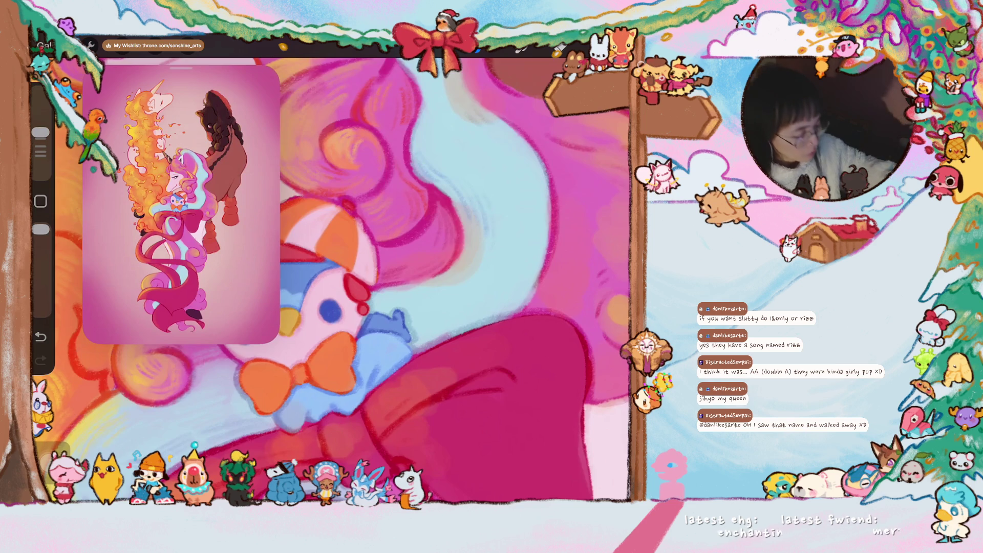
{"action": "scroll", "coordinate": [332, 281], "scroll_direction": "down", "scroll_amount": 5}
{"action": "scroll", "coordinate": [332, 280], "scroll_direction": "up", "scroll_amount": 5}
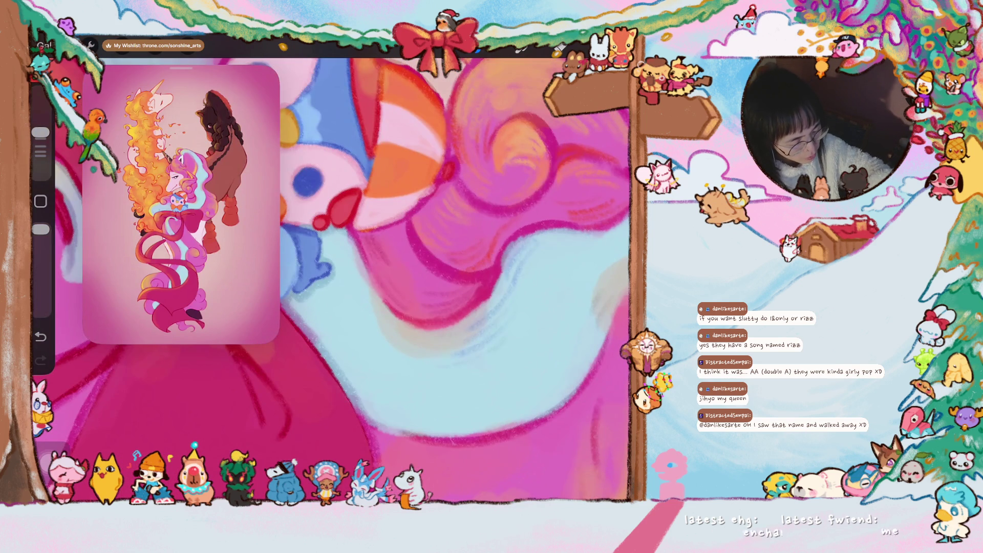
{"action": "scroll", "coordinate": [332, 281], "scroll_direction": "down", "scroll_amount": 3}
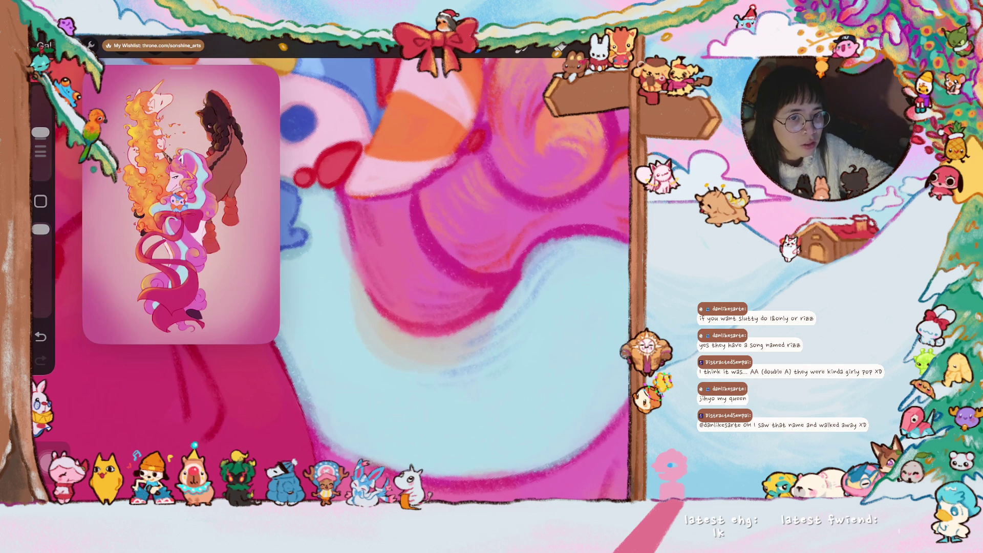
{"action": "scroll", "coordinate": [331, 276], "scroll_direction": "down", "scroll_amount": 5}
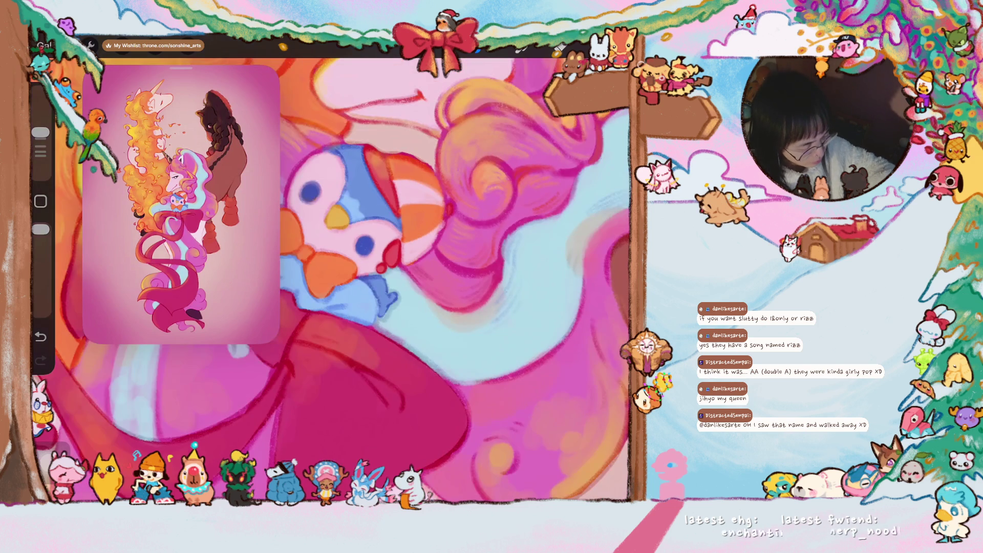
{"action": "scroll", "coordinate": [331, 277], "scroll_direction": "up", "scroll_amount": 3}
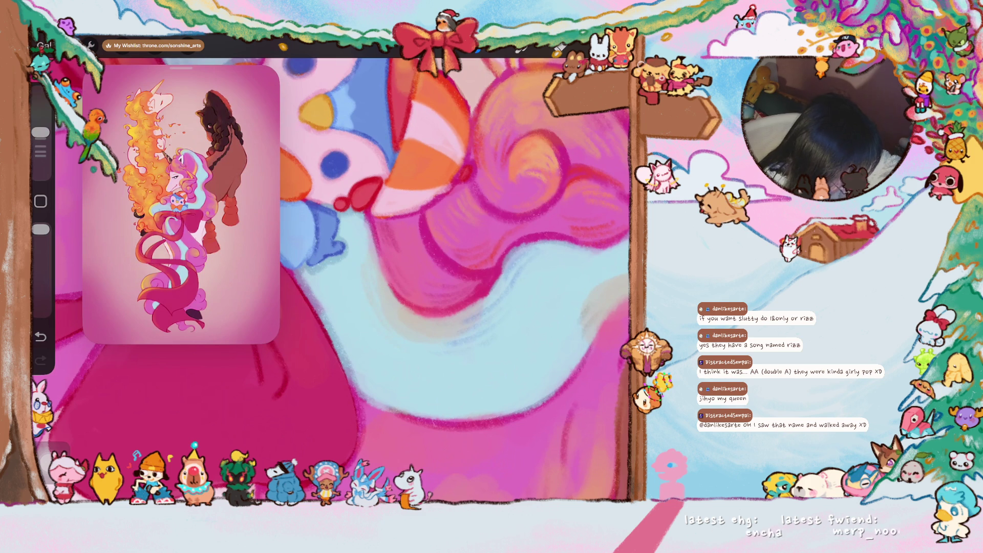
{"action": "scroll", "coordinate": [331, 277], "scroll_direction": "up", "scroll_amount": 5}
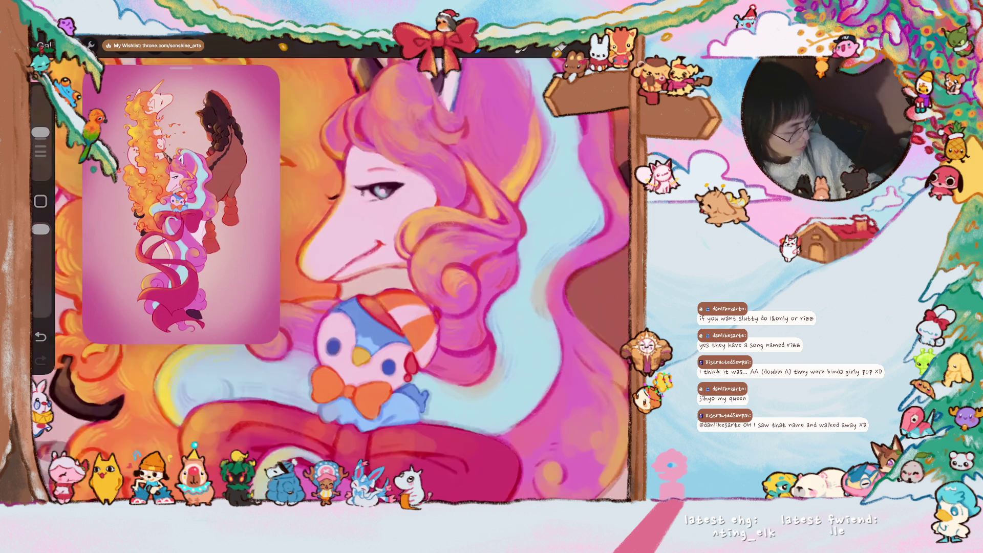
{"action": "scroll", "coordinate": [331, 277], "scroll_direction": "up", "scroll_amount": 2}
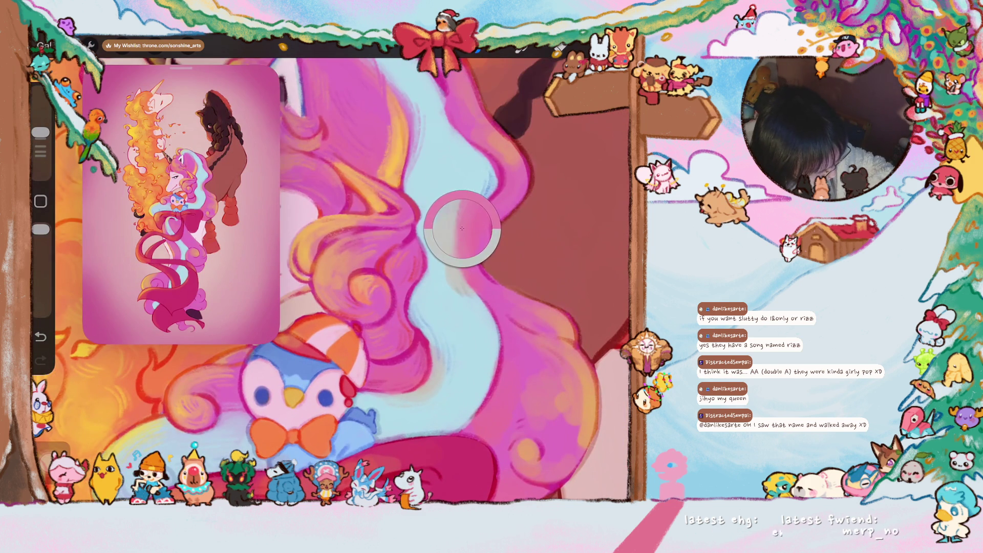
{"action": "scroll", "coordinate": [331, 277], "scroll_direction": "up", "scroll_amount": 3}
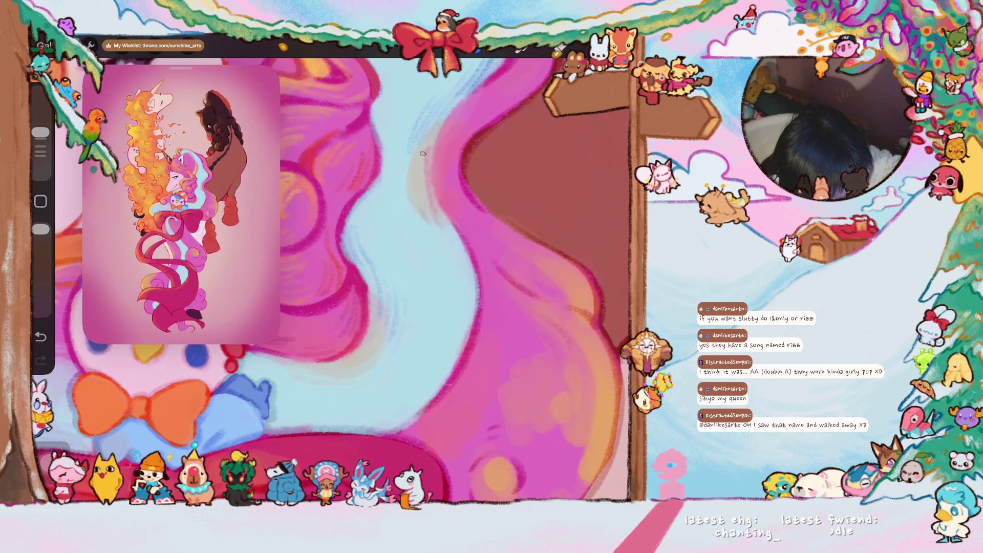
Undo the stray stroke and brush light-blue strokes into the pink mane
{"action": "key", "text": "ctrl+z"}
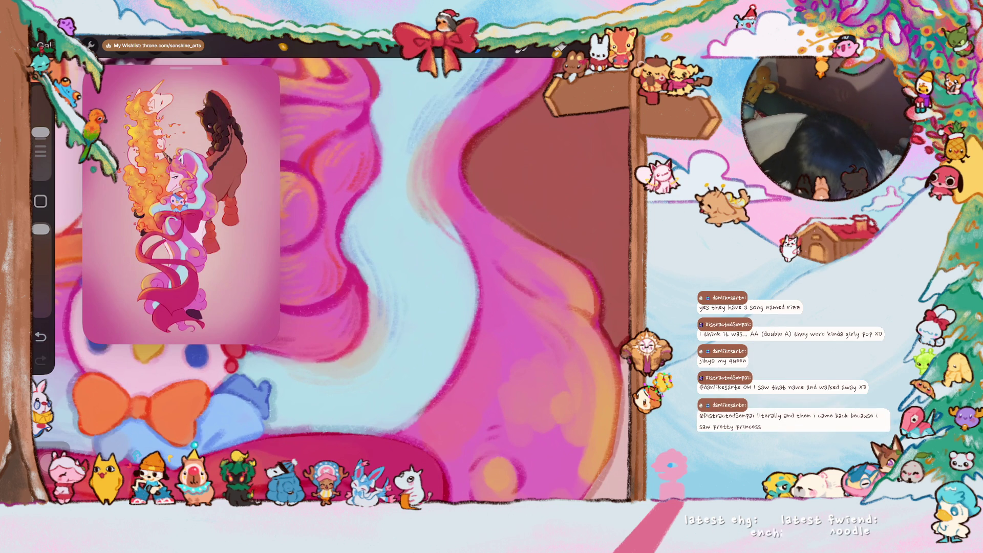
{"action": "left_click", "coordinate": [428, 259]}
{"action": "left_click_drag", "start_coordinate": [428, 258], "coordinate": [358, 308]}
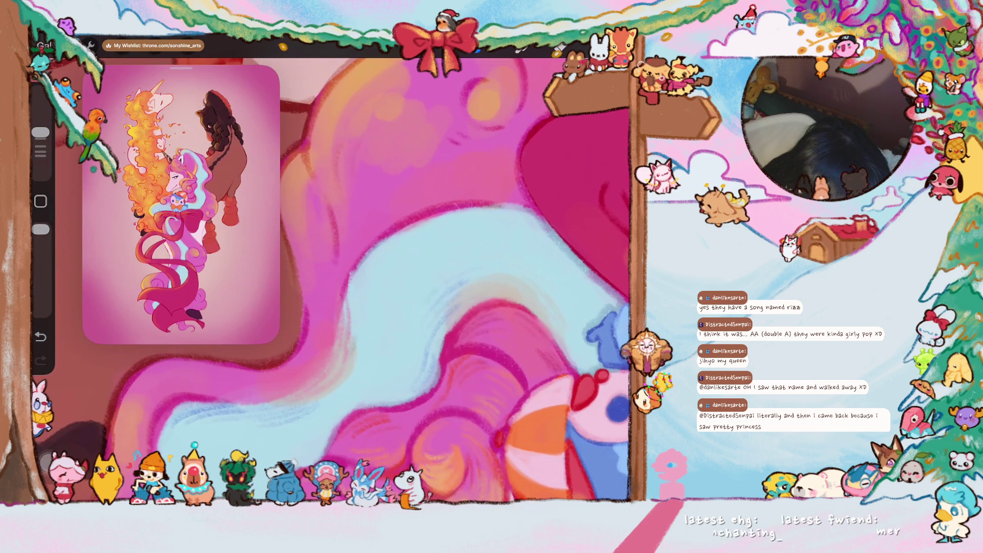
{"action": "left_click_drag", "start_coordinate": [359, 287], "coordinate": [379, 233]}
{"action": "left_click_drag", "start_coordinate": [359, 269], "coordinate": [427, 223]}
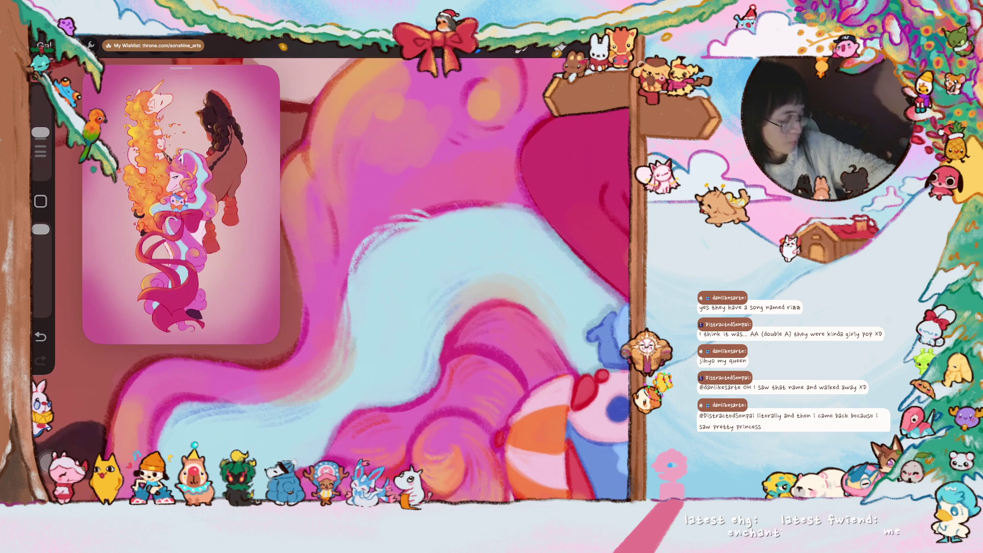
Zoom out and sample a colour near the penguin plush
{"action": "scroll", "coordinate": [331, 280], "scroll_direction": "down", "scroll_amount": 3}
{"action": "scroll", "coordinate": [330, 279], "scroll_direction": "up", "scroll_amount": 3}
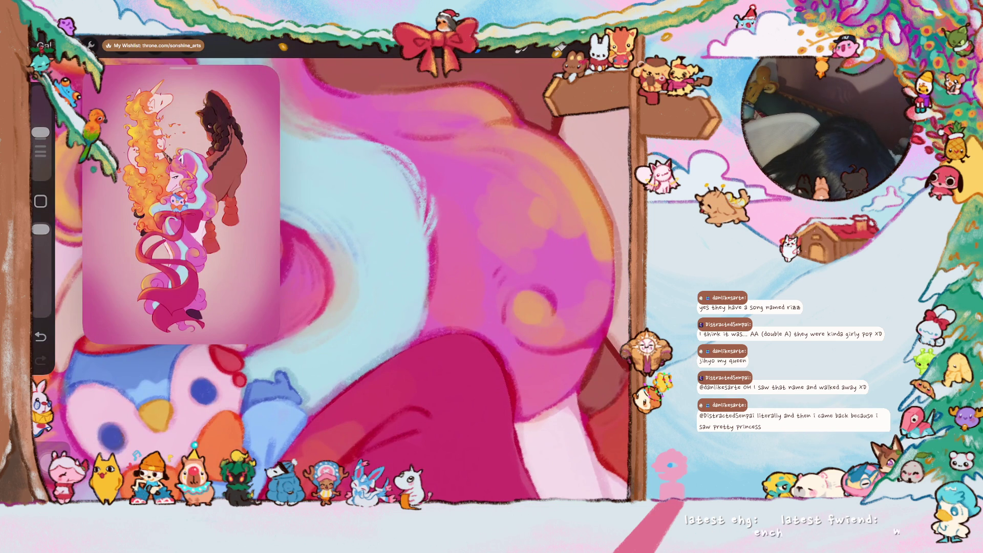
{"action": "scroll", "coordinate": [331, 280], "scroll_direction": "down", "scroll_amount": 2}
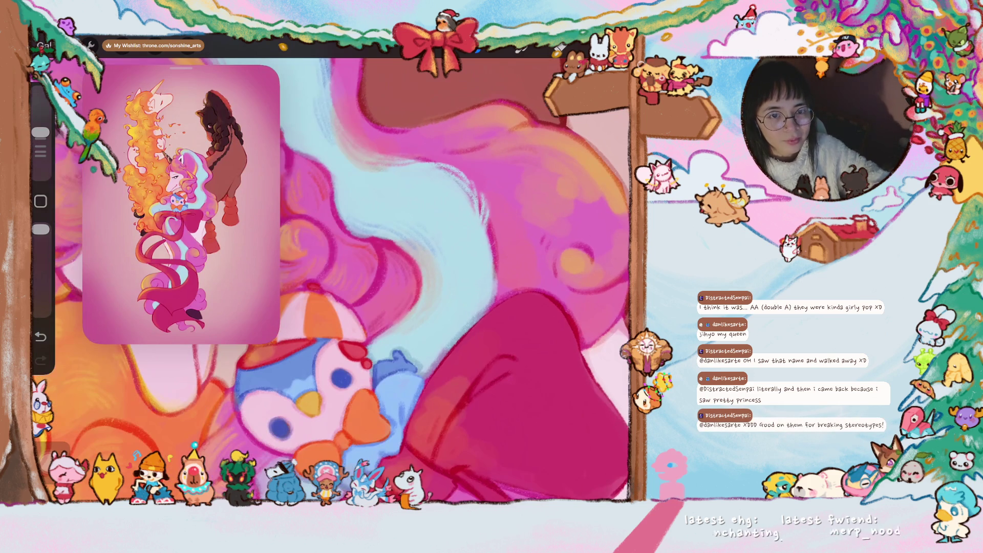
{"action": "scroll", "coordinate": [333, 279], "scroll_direction": "up", "scroll_amount": 2}
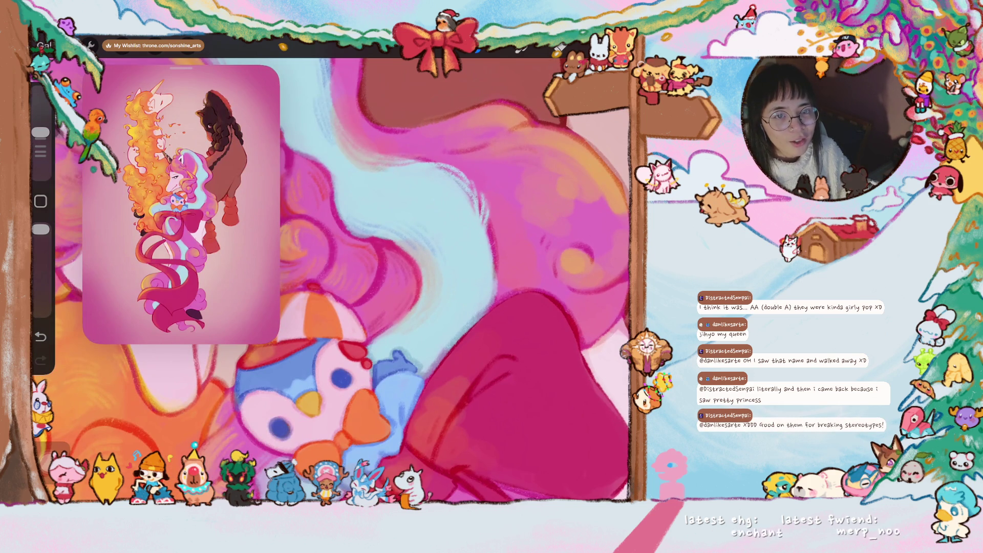
{"action": "scroll", "coordinate": [332, 279], "scroll_direction": "down", "scroll_amount": 2}
{"action": "scroll", "coordinate": [333, 279], "scroll_direction": "down", "scroll_amount": 2}
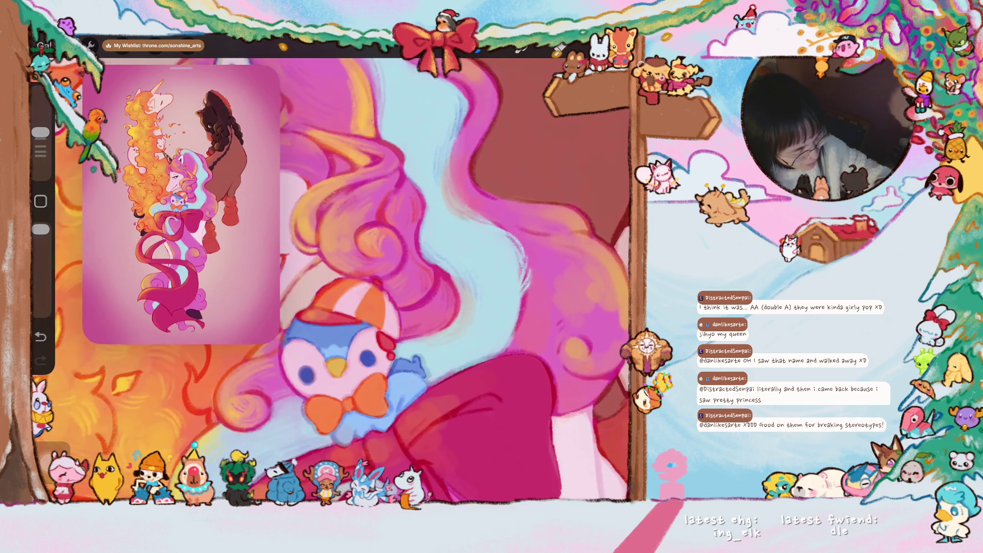
{"action": "scroll", "coordinate": [333, 279], "scroll_direction": "down", "scroll_amount": 2}
{"action": "scroll", "coordinate": [333, 280], "scroll_direction": "down", "scroll_amount": 2}
{"action": "scroll", "coordinate": [333, 280], "scroll_direction": "down", "scroll_amount": 2}
{"action": "left_click_drag", "start_coordinate": [484, 301], "coordinate": [398, 332]}
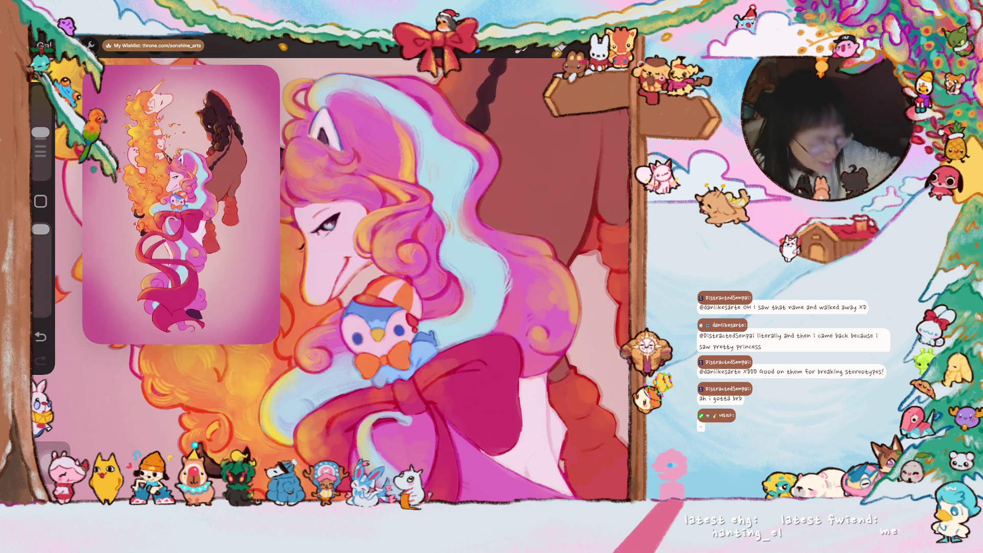
Draw two darker pink outline strokes along the mane edge beside the brown horse
{"action": "scroll", "coordinate": [332, 277], "scroll_direction": "up", "scroll_amount": 3}
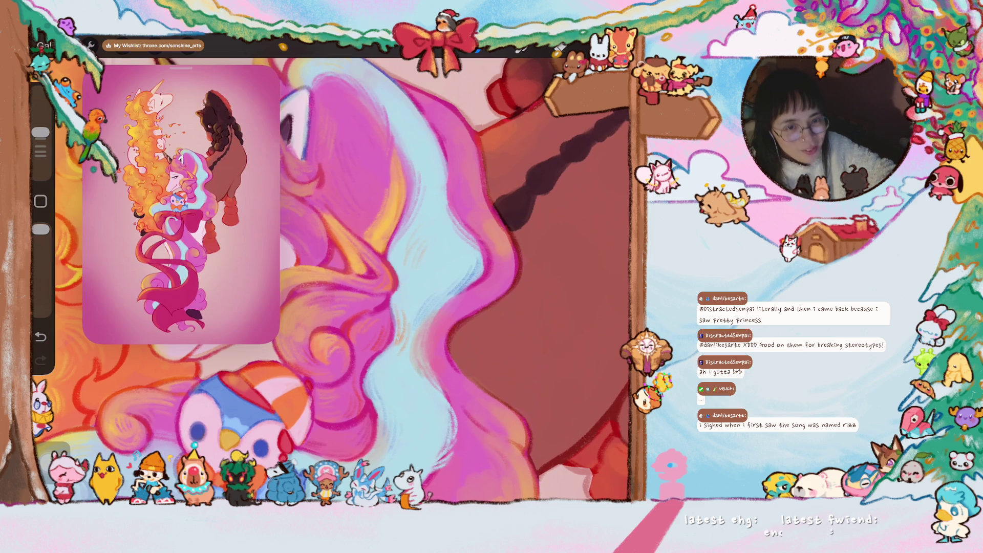
{"action": "scroll", "coordinate": [331, 278], "scroll_direction": "up", "scroll_amount": 3}
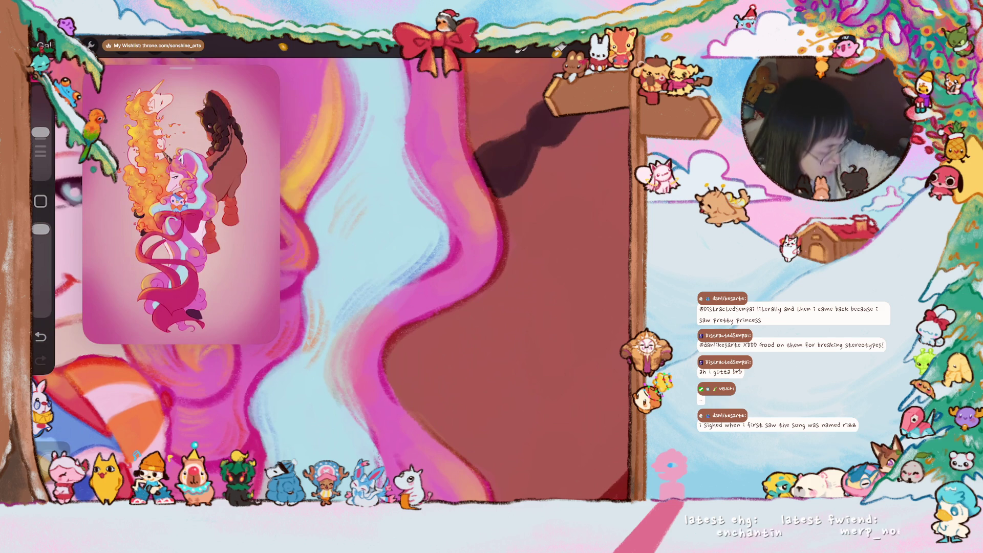
{"action": "left_click_drag", "start_coordinate": [416, 91], "coordinate": [402, 154]}
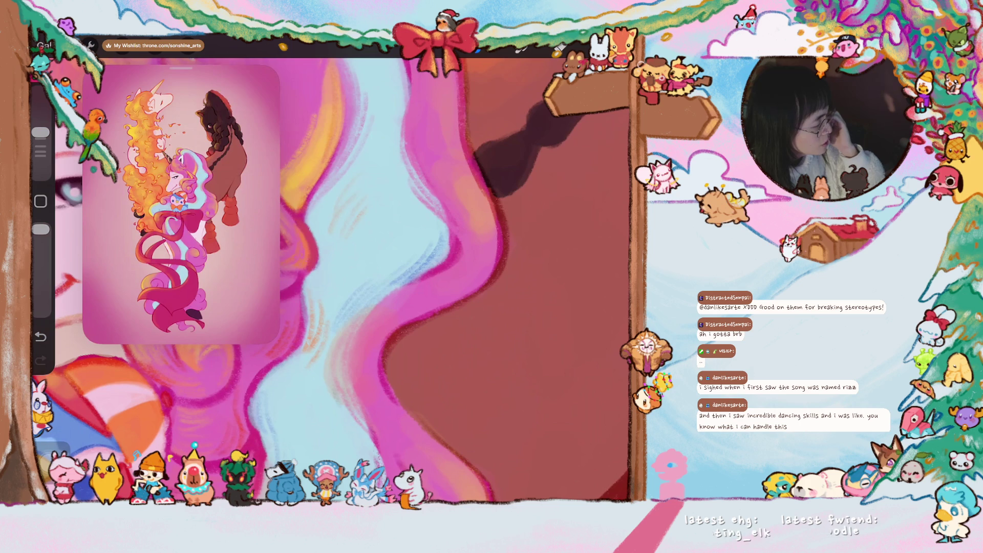
{"action": "scroll", "coordinate": [420, 279], "scroll_direction": "up", "scroll_amount": 3}
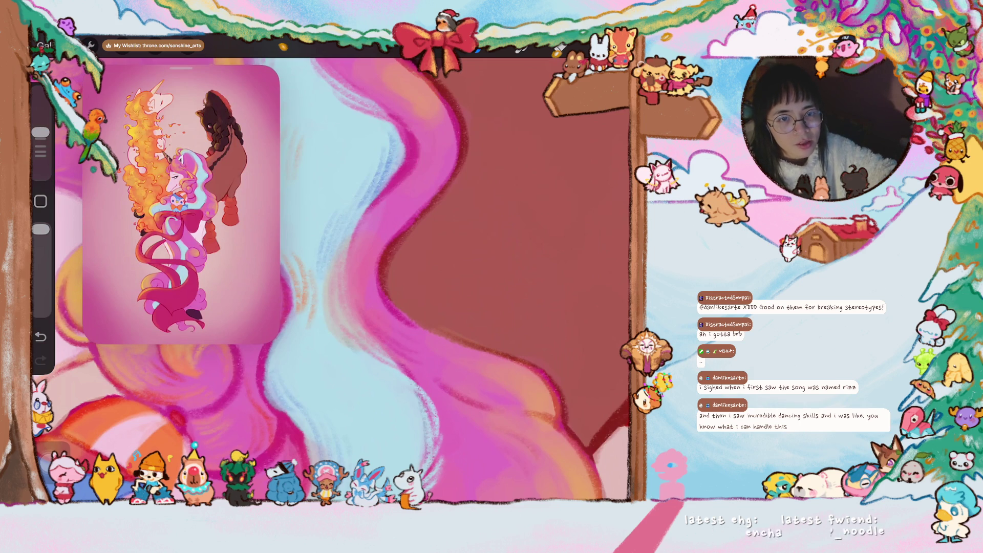
{"action": "scroll", "coordinate": [471, 277], "scroll_direction": "up", "scroll_amount": 2}
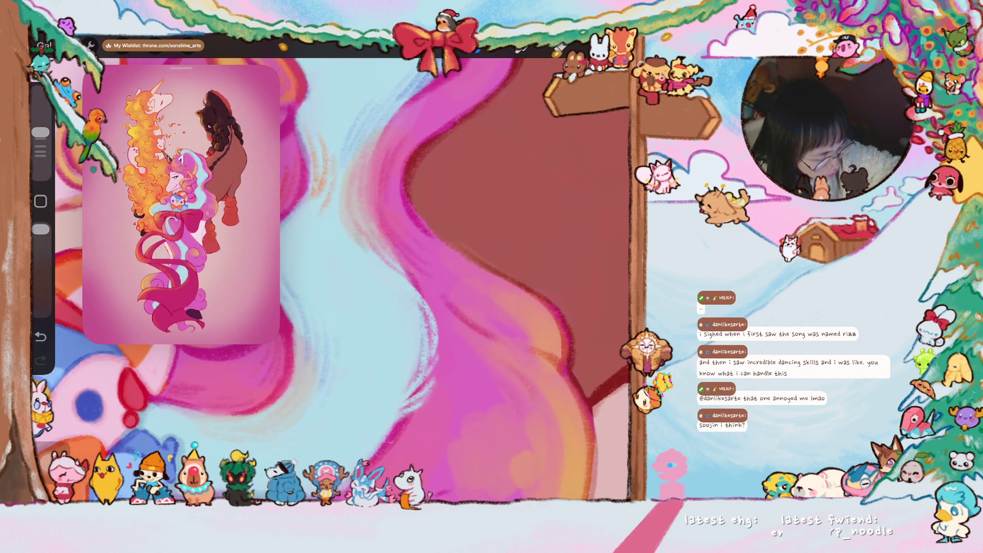
{"action": "left_click_drag", "start_coordinate": [402, 118], "coordinate": [375, 178]}
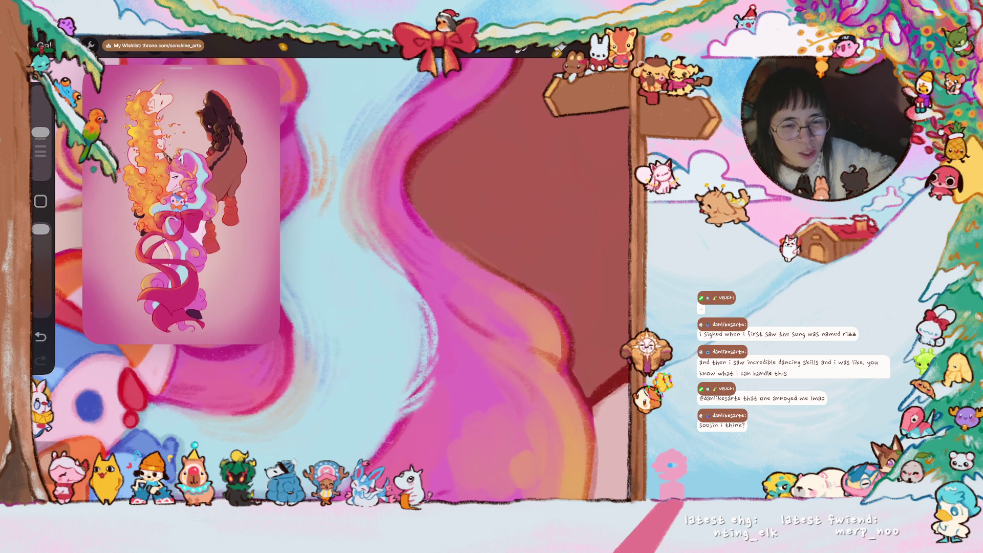
{"action": "scroll", "coordinate": [333, 282], "scroll_direction": "up", "scroll_amount": 3}
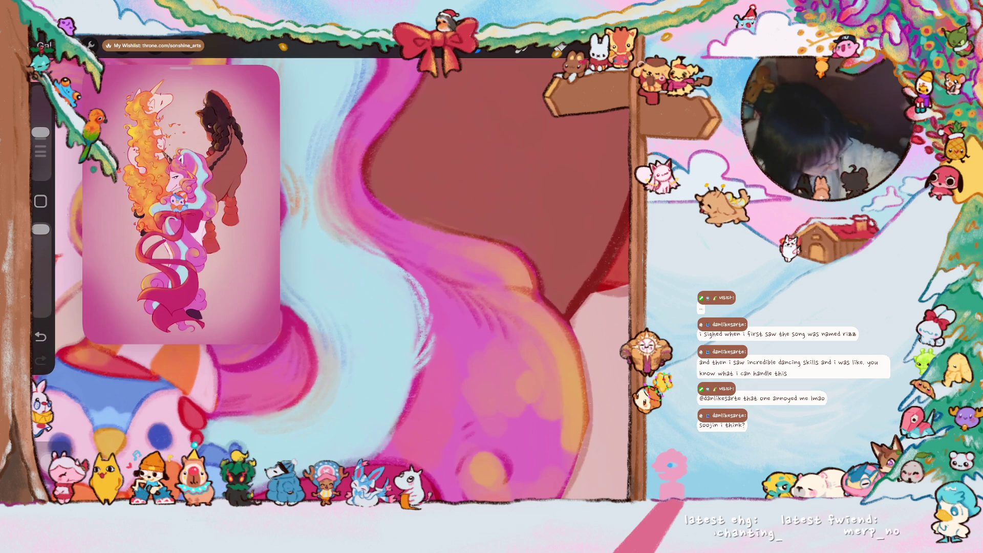
Zoom around the mane and eyedrop the pink of the rounded mane lobe
{"action": "scroll", "coordinate": [333, 276], "scroll_direction": "down", "scroll_amount": 2}
{"action": "scroll", "coordinate": [333, 276], "scroll_direction": "down", "scroll_amount": 2}
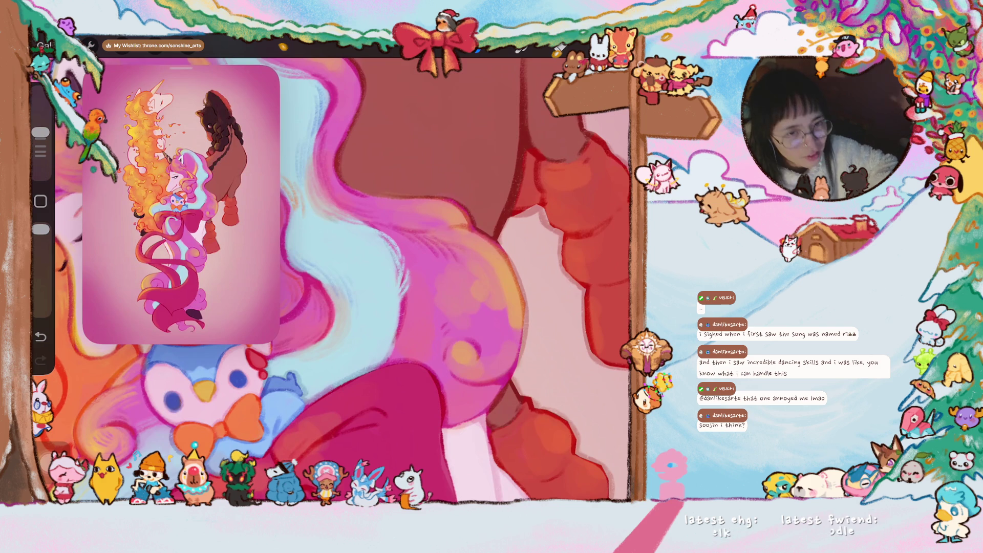
{"action": "scroll", "coordinate": [333, 276], "scroll_direction": "up", "scroll_amount": 2}
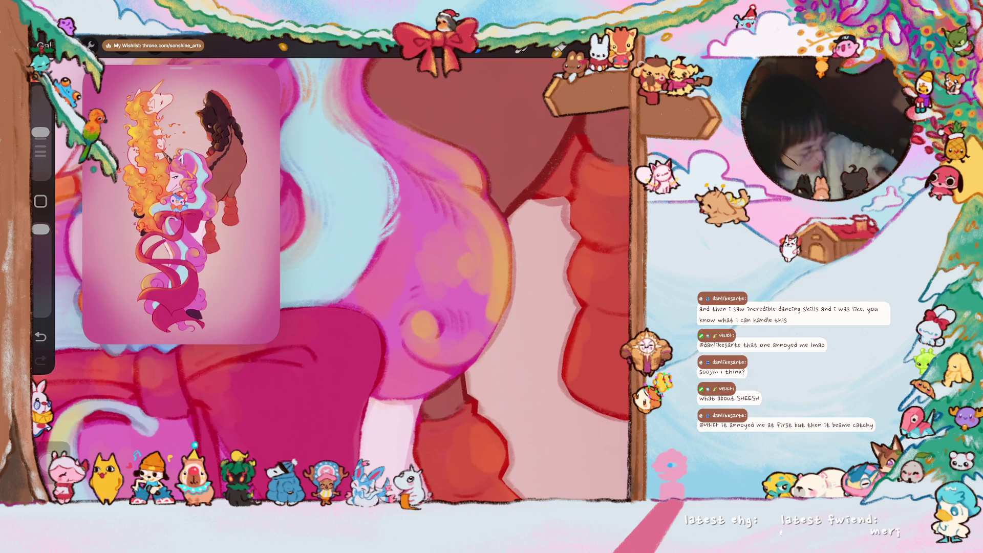
{"action": "scroll", "coordinate": [333, 277], "scroll_direction": "up", "scroll_amount": 2}
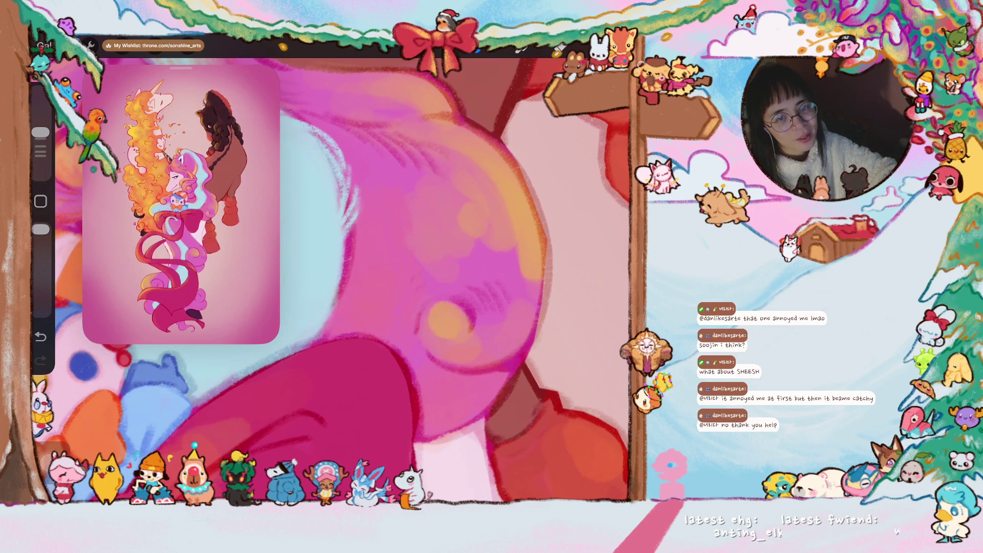
{"action": "scroll", "coordinate": [332, 280], "scroll_direction": "down", "scroll_amount": 5}
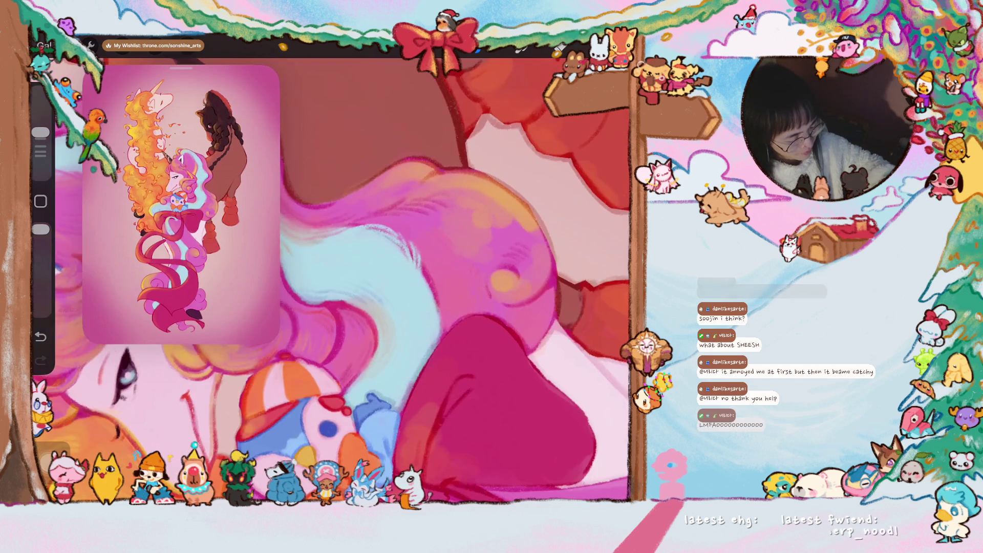
{"action": "scroll", "coordinate": [342, 280], "scroll_direction": "down", "scroll_amount": 3}
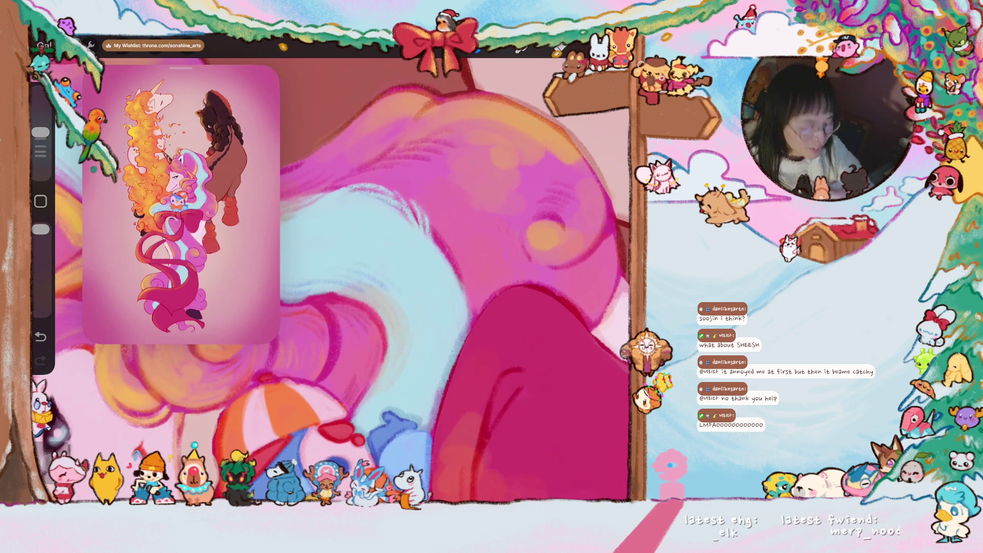
{"action": "left_click", "coordinate": [439, 210]}
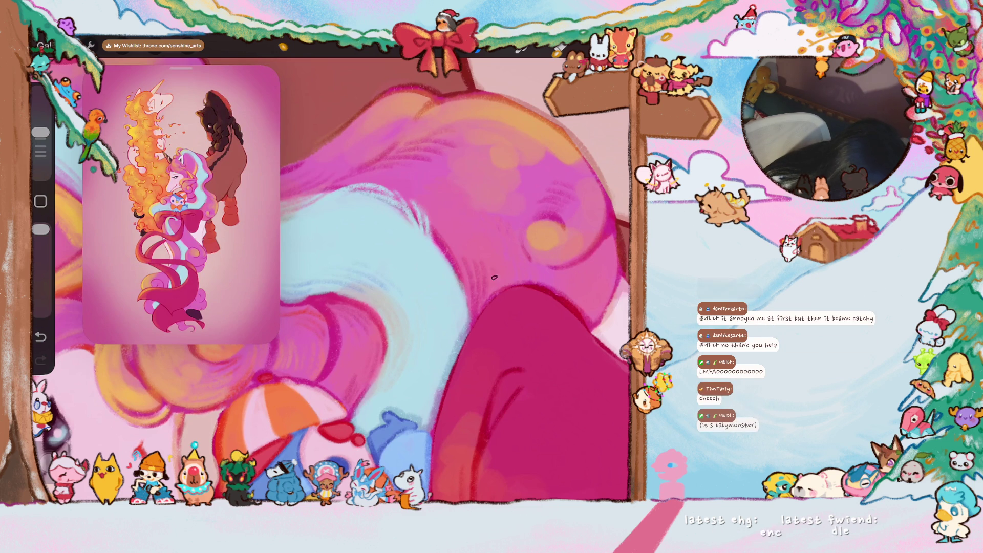
{"action": "scroll", "coordinate": [493, 269], "scroll_direction": "up", "scroll_amount": 3}
{"action": "scroll", "coordinate": [435, 246], "scroll_direction": "down", "scroll_amount": 2}
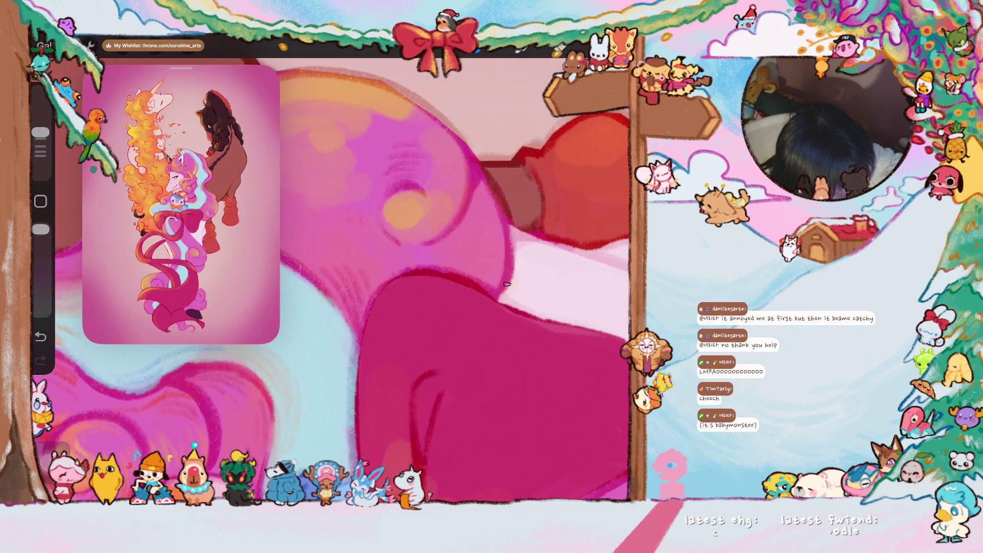
Draw a darker line down the edge of the pink-and-orange mane curl
{"action": "left_click_drag", "start_coordinate": [497, 220], "coordinate": [489, 287]}
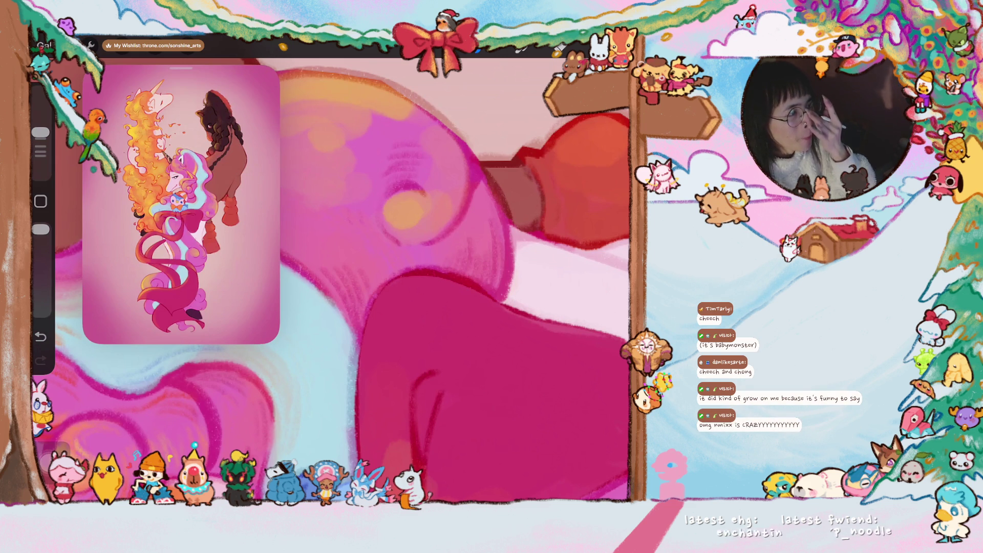
{"action": "scroll", "coordinate": [333, 279], "scroll_direction": "up", "scroll_amount": 5}
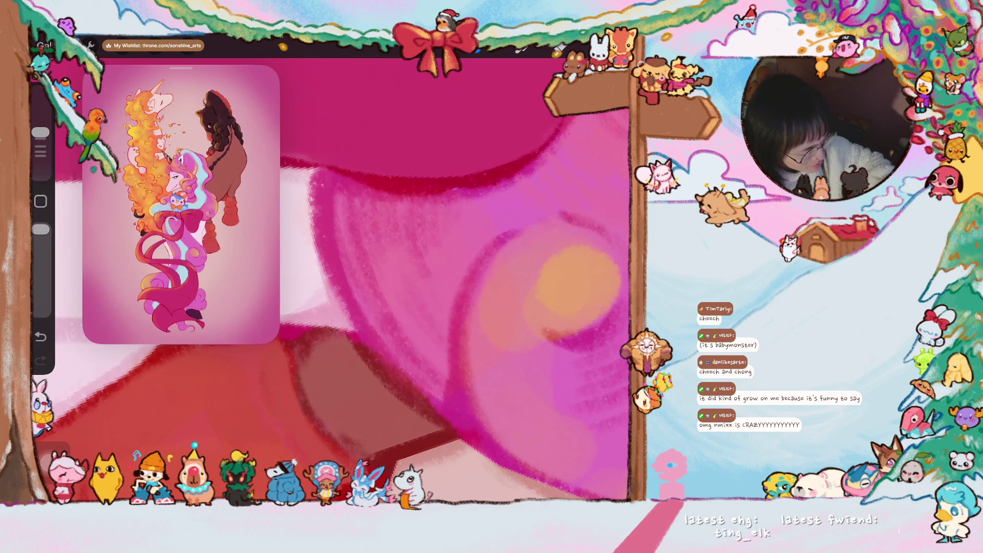
{"action": "scroll", "coordinate": [333, 271], "scroll_direction": "down", "scroll_amount": 2}
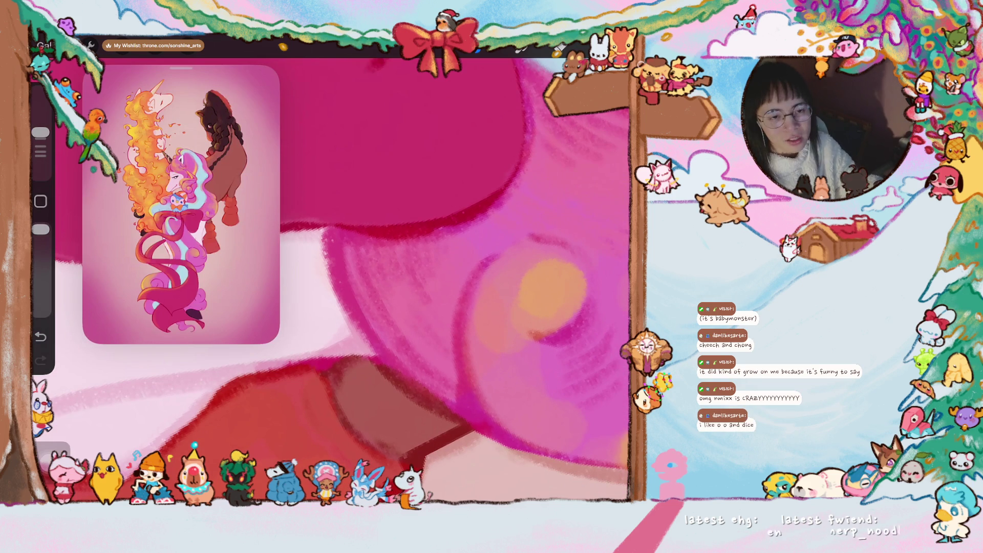
{"action": "scroll", "coordinate": [333, 272], "scroll_direction": "down", "scroll_amount": 2}
{"action": "scroll", "coordinate": [420, 277], "scroll_direction": "up", "scroll_amount": 2}
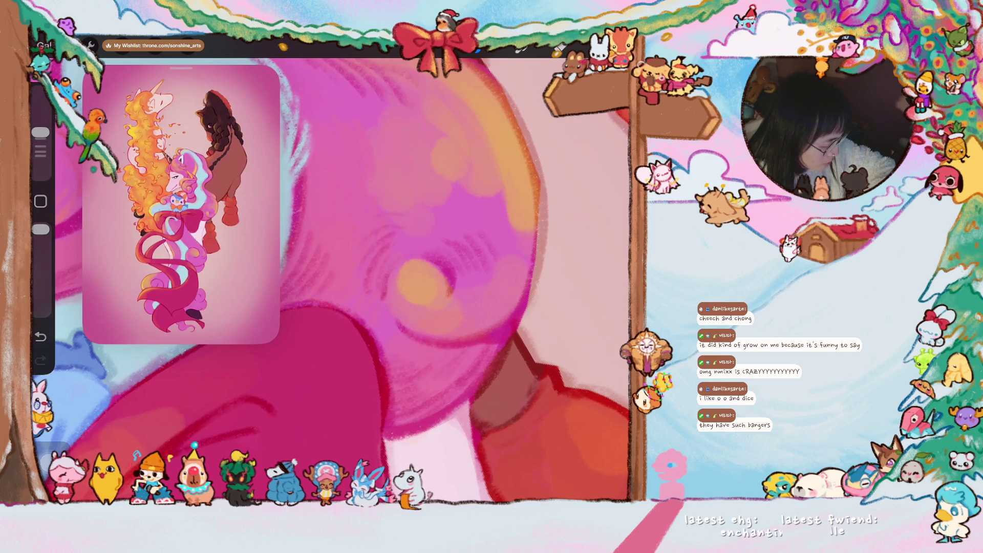
{"action": "scroll", "coordinate": [333, 276], "scroll_direction": "down", "scroll_amount": 1}
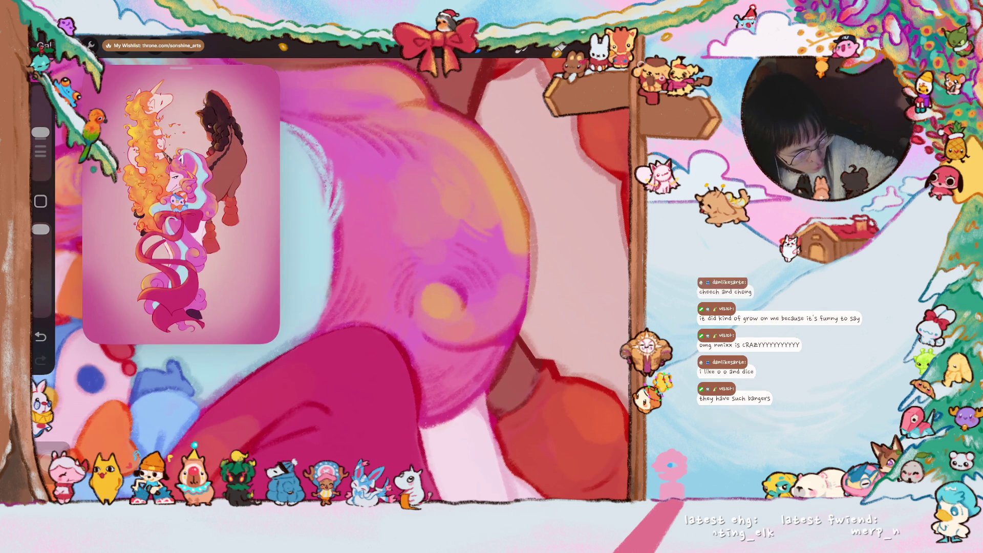
Brush pale peach highlight strokes along the pink edge, the curl's left side and around the orange spot
{"action": "left_click_drag", "start_coordinate": [519, 259], "coordinate": [520, 286]}
{"action": "mouse_move", "coordinate": [528, 228]}
{"action": "left_mouse_down"}
{"action": "mouse_move", "coordinate": [527, 293]}
{"action": "mouse_move", "coordinate": [532, 244]}
{"action": "mouse_move", "coordinate": [507, 236]}
{"action": "mouse_move", "coordinate": [512, 213]}
{"action": "left_mouse_up"}
{"action": "left_click_drag", "start_coordinate": [371, 258], "coordinate": [398, 343]}
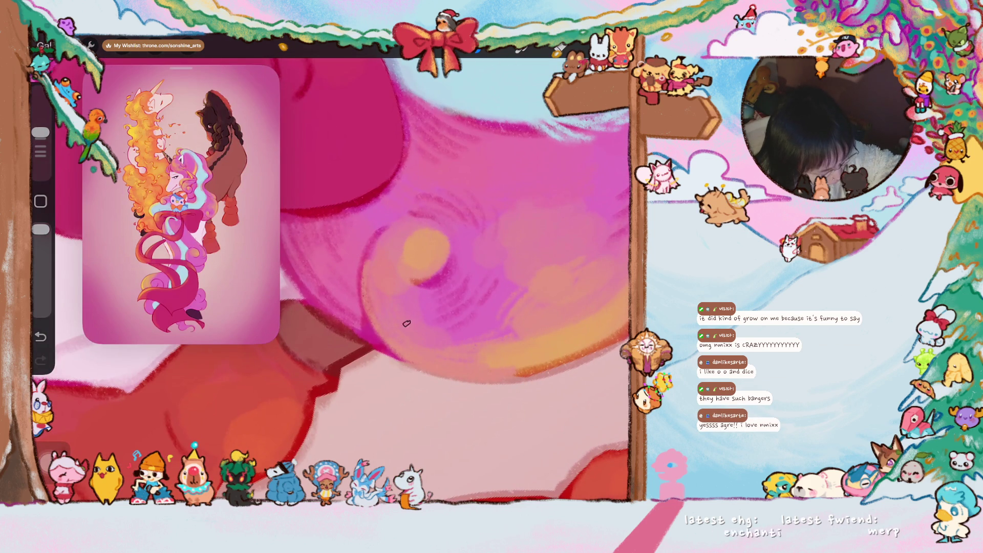
{"action": "mouse_move", "coordinate": [447, 252]}
{"action": "left_mouse_down"}
{"action": "mouse_move", "coordinate": [444, 271]}
{"action": "mouse_move", "coordinate": [415, 275]}
{"action": "left_mouse_up"}
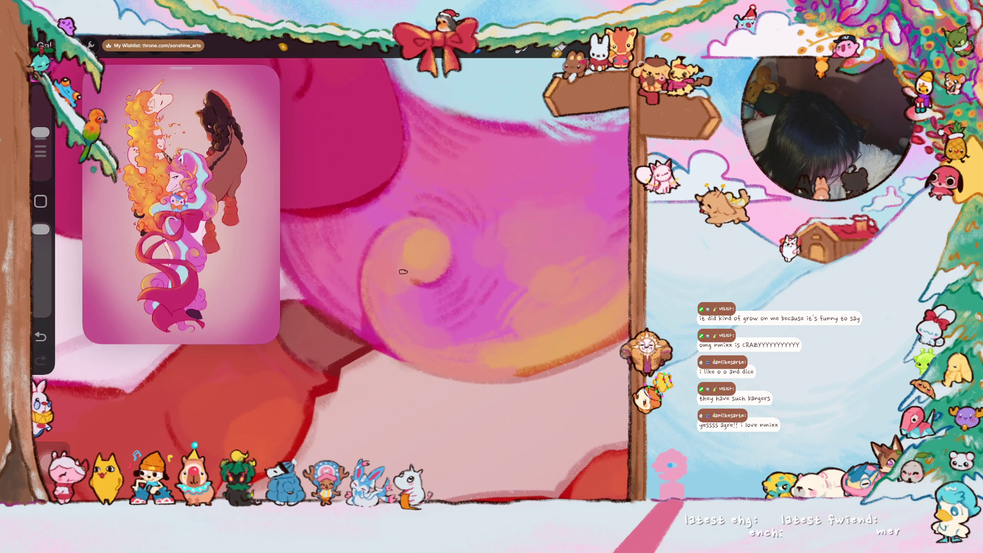
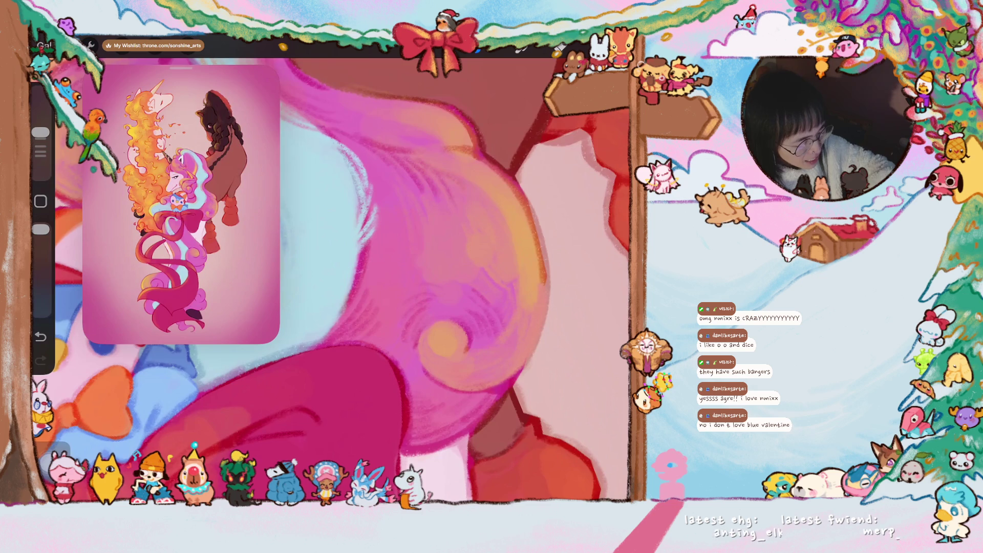
Zoom in on the pink mane curl and sample its pink with the eyedropper
{"action": "scroll", "coordinate": [333, 271], "scroll_direction": "up", "scroll_amount": 3}
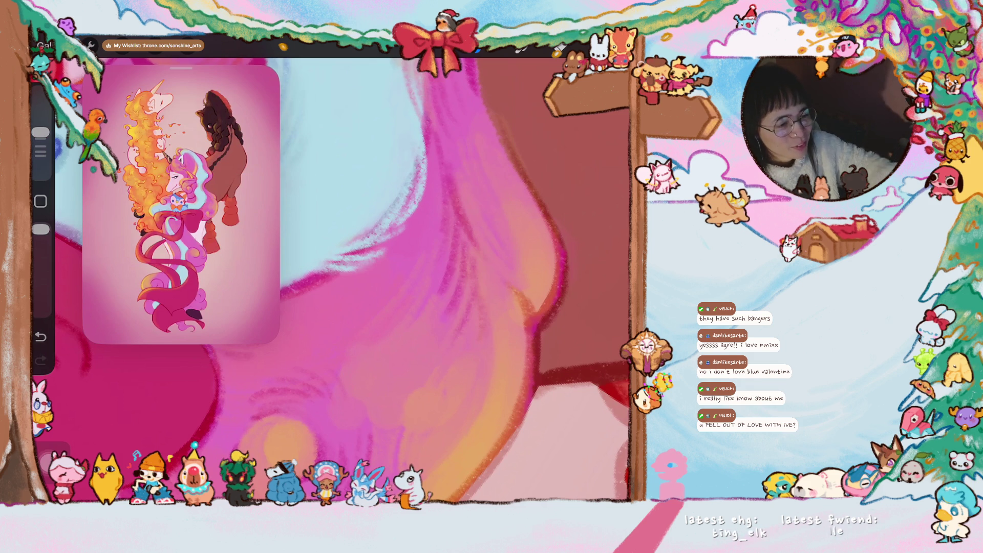
{"action": "scroll", "coordinate": [331, 280], "scroll_direction": "down", "scroll_amount": 3}
{"action": "scroll", "coordinate": [427, 282], "scroll_direction": "down", "scroll_amount": 2}
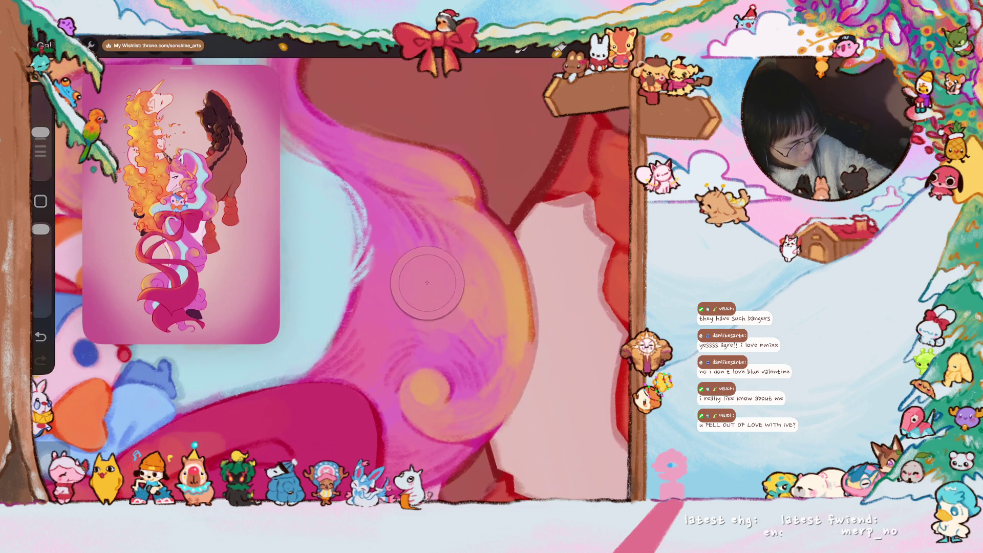
{"action": "scroll", "coordinate": [427, 282], "scroll_direction": "up", "scroll_amount": 2}
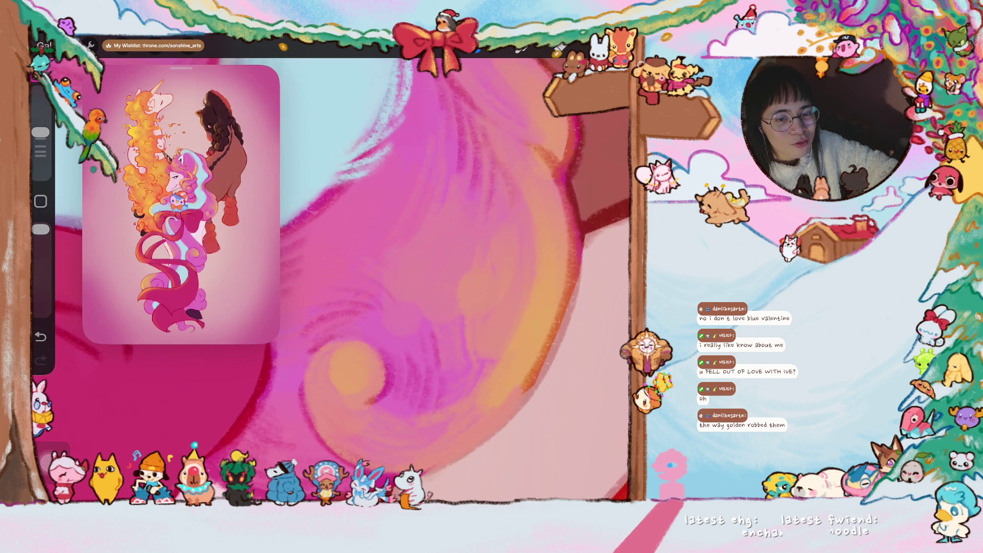
{"action": "scroll", "coordinate": [418, 277], "scroll_direction": "down", "scroll_amount": 3}
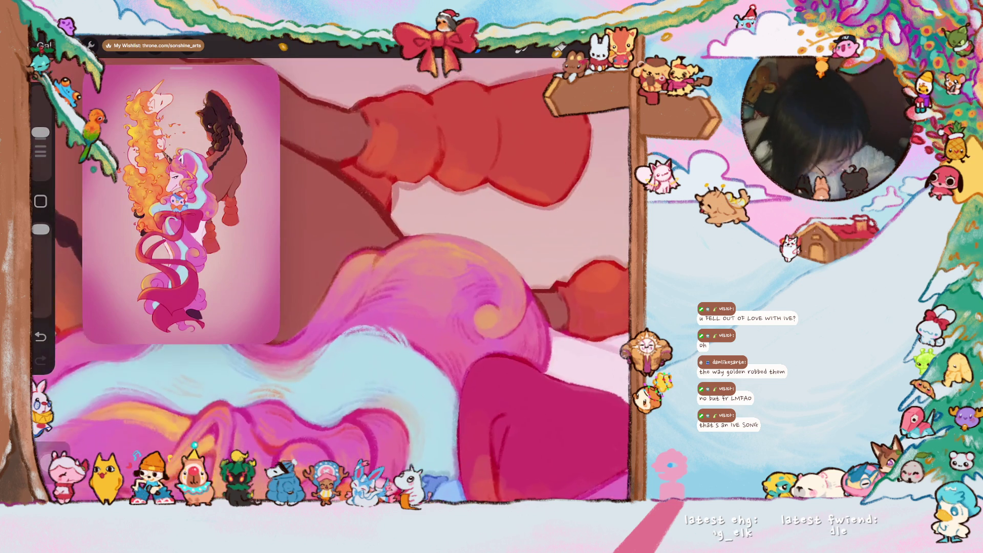
{"action": "left_click_drag", "start_coordinate": [410, 256], "coordinate": [358, 230]}
{"action": "left_click", "coordinate": [367, 294]}
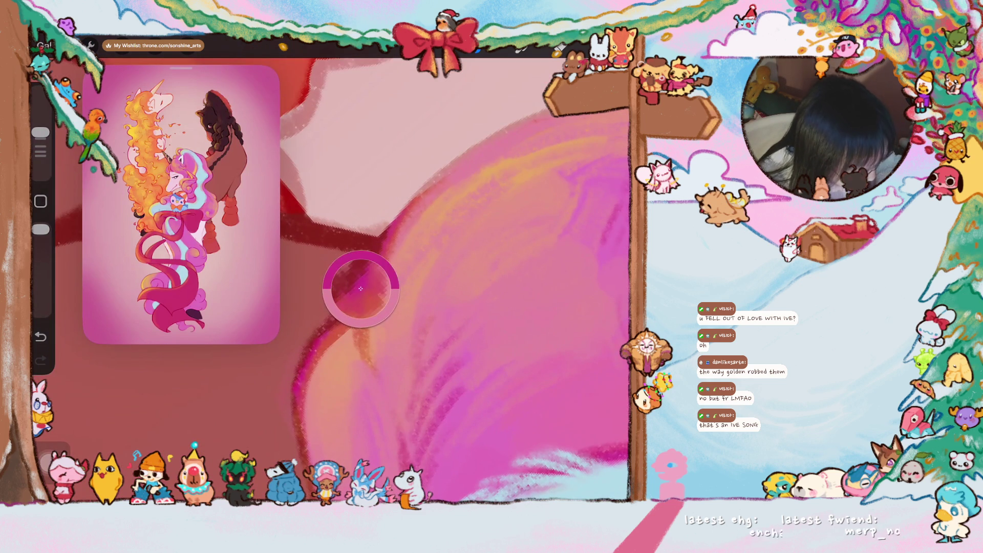
Shade the curl's upper-left and left edges with three darker magenta strokes
{"action": "mouse_move", "coordinate": [379, 307]}
{"action": "left_mouse_down"}
{"action": "mouse_move", "coordinate": [353, 317]}
{"action": "mouse_move", "coordinate": [389, 287]}
{"action": "left_mouse_up"}
{"action": "mouse_move", "coordinate": [476, 107]}
{"action": "left_mouse_down"}
{"action": "mouse_move", "coordinate": [425, 136]}
{"action": "mouse_move", "coordinate": [399, 174]}
{"action": "left_mouse_up"}
{"action": "left_click_drag", "start_coordinate": [427, 133], "coordinate": [369, 241]}
{"action": "left_click_drag", "start_coordinate": [382, 204], "coordinate": [364, 299]}
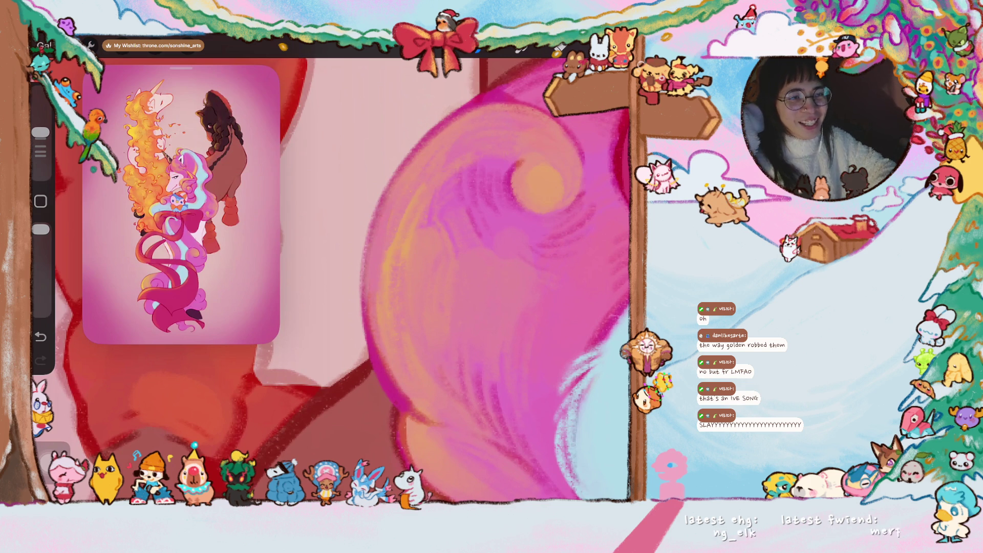
{"action": "scroll", "coordinate": [414, 274], "scroll_direction": "up", "scroll_amount": 2}
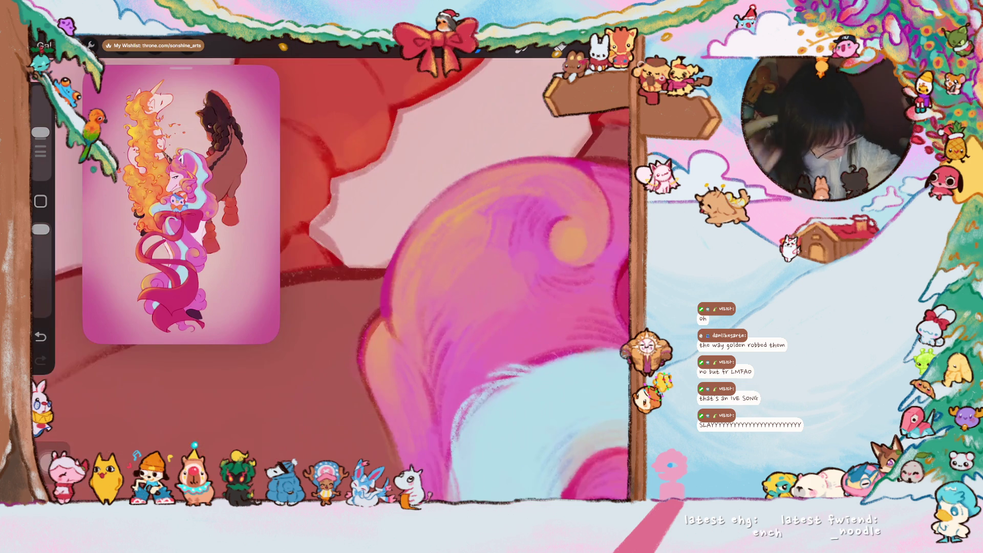
{"action": "scroll", "coordinate": [455, 280], "scroll_direction": "up", "scroll_amount": 2}
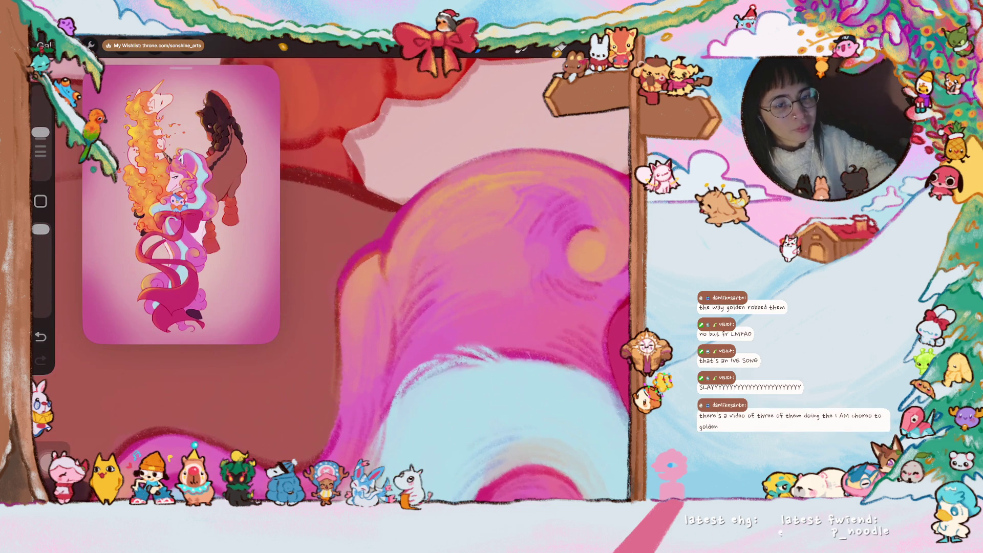
{"action": "scroll", "coordinate": [331, 279], "scroll_direction": "down", "scroll_amount": 2}
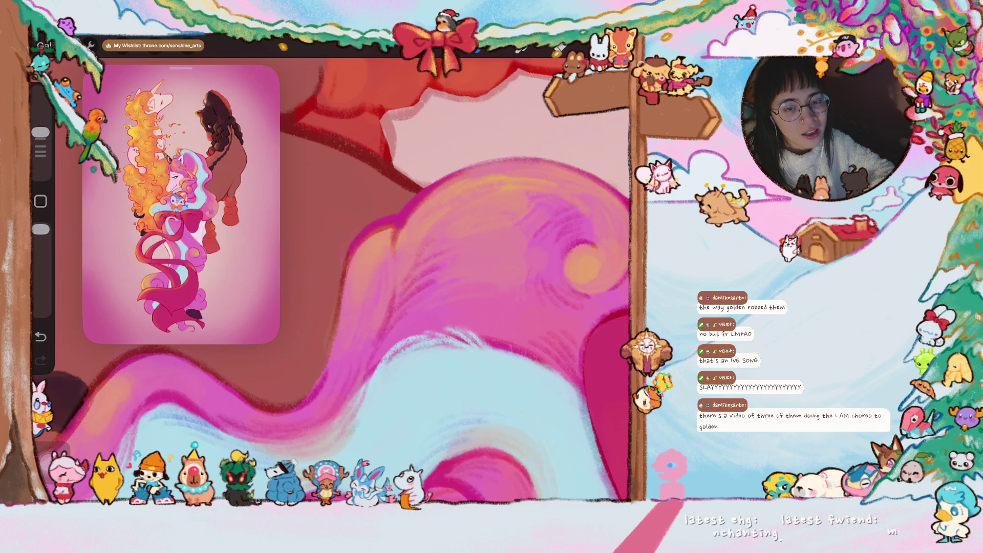
{"action": "scroll", "coordinate": [331, 280], "scroll_direction": "up", "scroll_amount": 2}
{"action": "scroll", "coordinate": [331, 280], "scroll_direction": "up", "scroll_amount": 2}
{"action": "scroll", "coordinate": [331, 279], "scroll_direction": "up", "scroll_amount": 2}
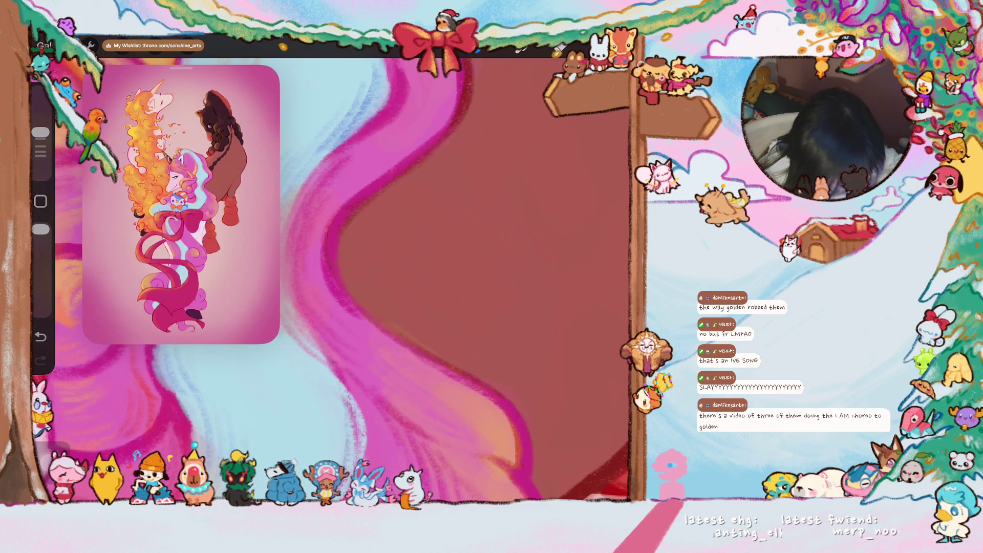
{"action": "scroll", "coordinate": [333, 279], "scroll_direction": "down", "scroll_amount": 5}
{"action": "scroll", "coordinate": [333, 279], "scroll_direction": "up", "scroll_amount": 1}
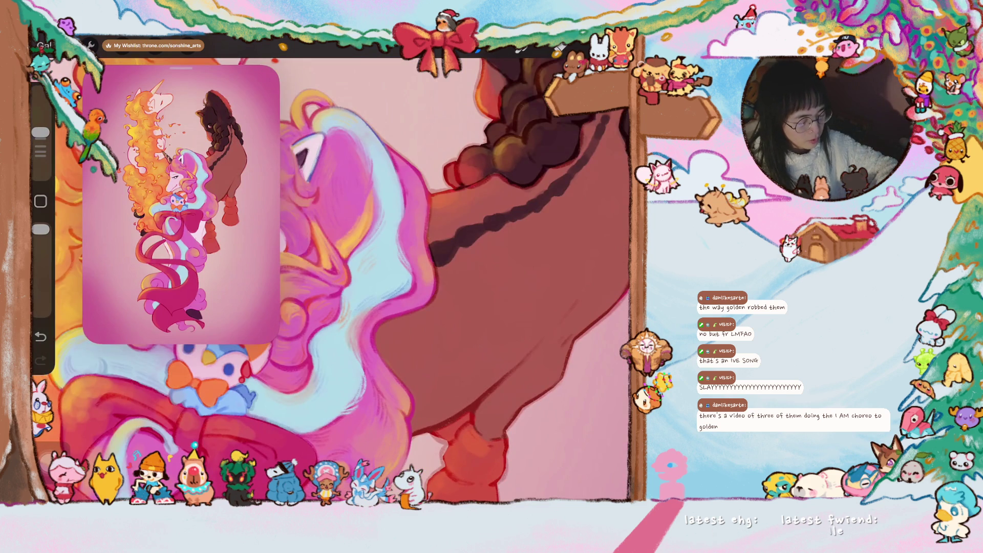
{"action": "scroll", "coordinate": [333, 276], "scroll_direction": "up", "scroll_amount": 3}
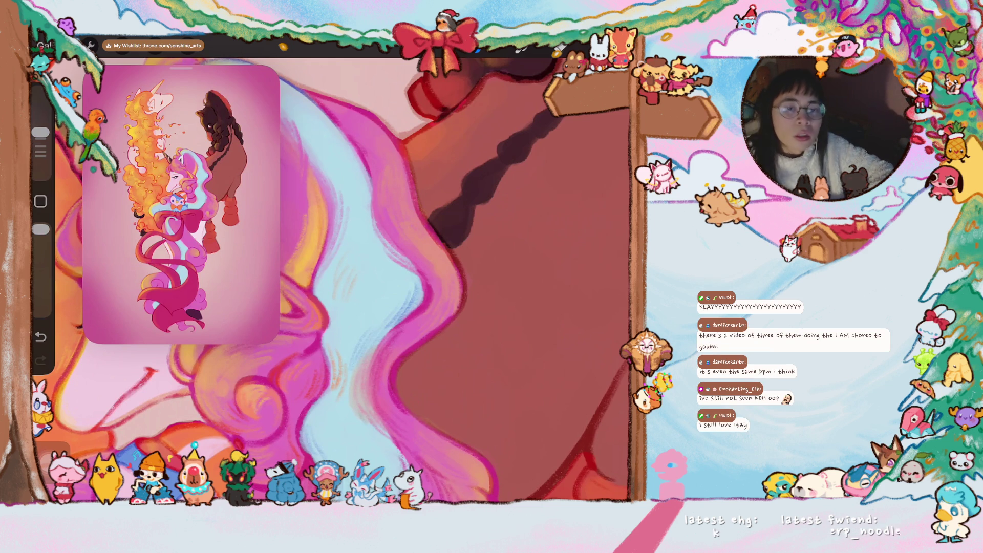
{"action": "scroll", "coordinate": [358, 277], "scroll_direction": "down", "scroll_amount": 5}
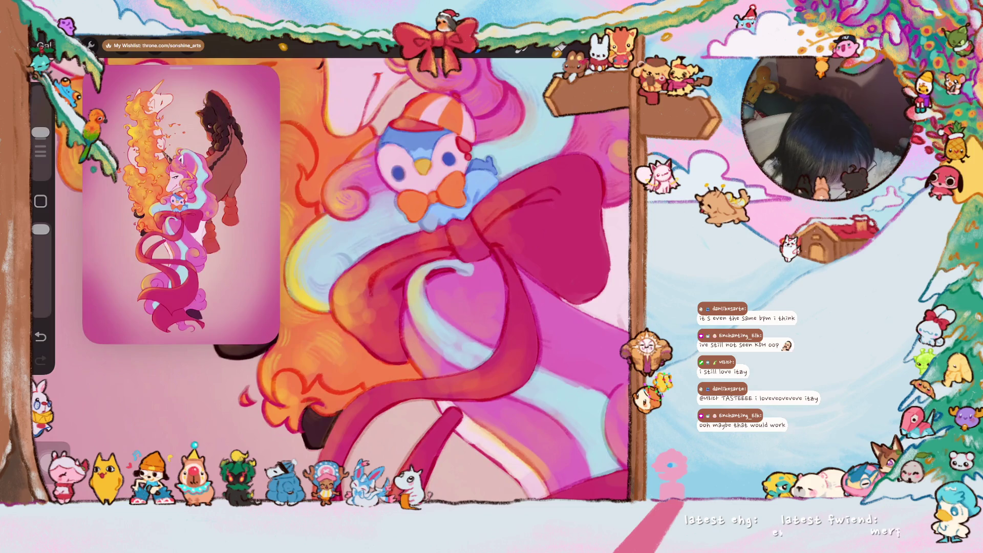
Sample a colour from the unicorn's pink mane with the eyedropper
{"action": "scroll", "coordinate": [359, 276], "scroll_direction": "down", "scroll_amount": 2}
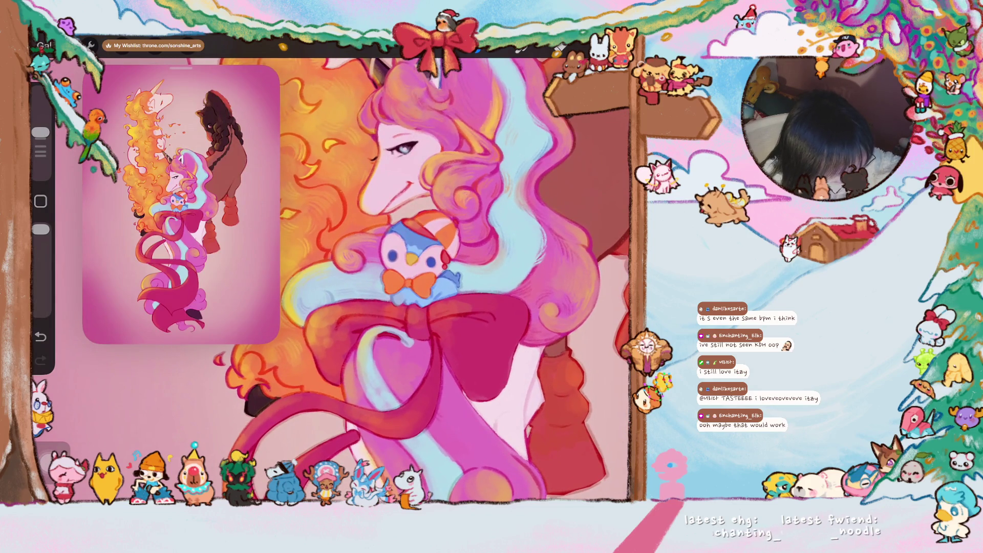
{"action": "scroll", "coordinate": [400, 276], "scroll_direction": "up", "scroll_amount": 3}
{"action": "scroll", "coordinate": [400, 276], "scroll_direction": "up", "scroll_amount": 3}
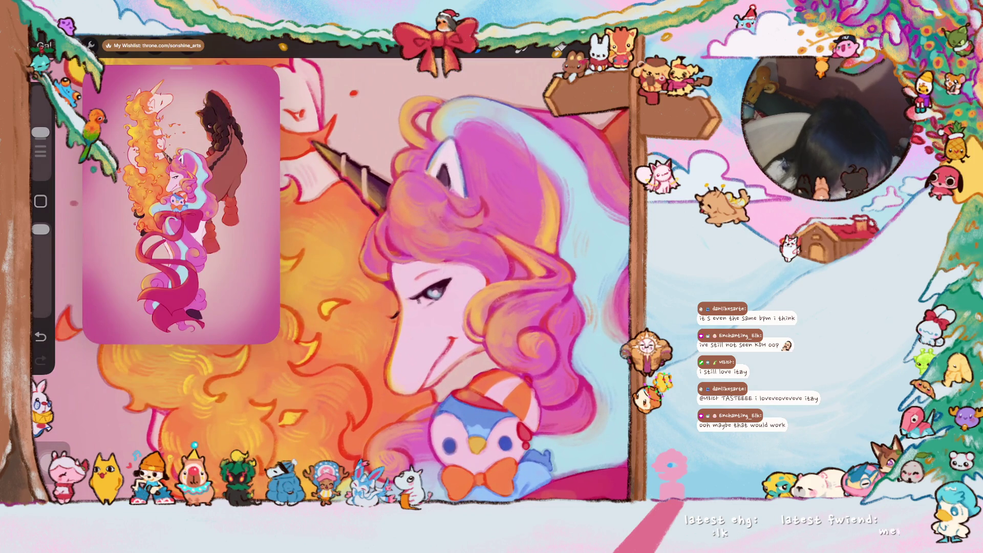
{"action": "scroll", "coordinate": [359, 277], "scroll_direction": "up", "scroll_amount": 1}
{"action": "left_click", "coordinate": [461, 173]}
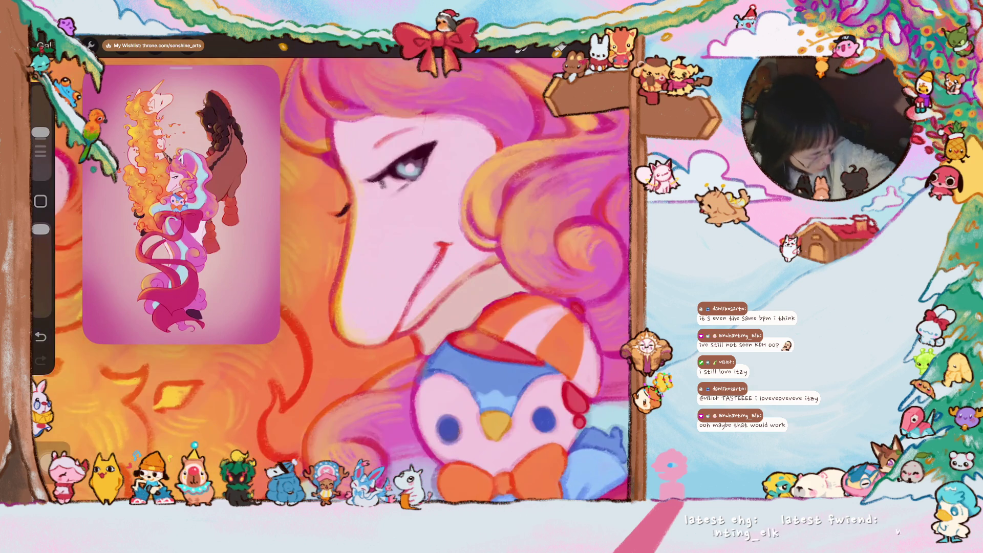
Try a thin blue line on the hair edge, undo it, then paint a dark blue left-edge stroke
{"action": "scroll", "coordinate": [417, 280], "scroll_direction": "up", "scroll_amount": 3}
{"action": "scroll", "coordinate": [416, 280], "scroll_direction": "up", "scroll_amount": 3}
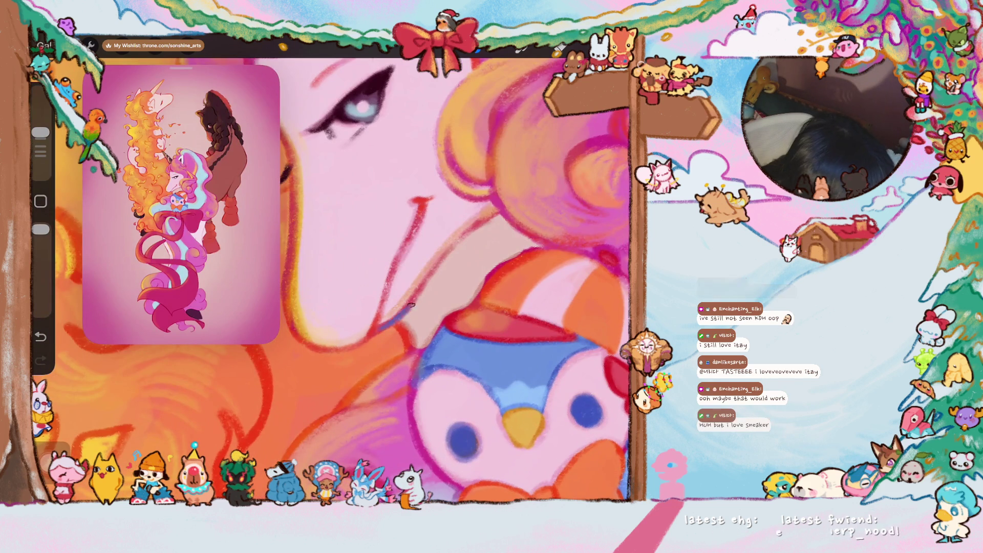
{"action": "left_click_drag", "start_coordinate": [450, 247], "coordinate": [493, 210]}
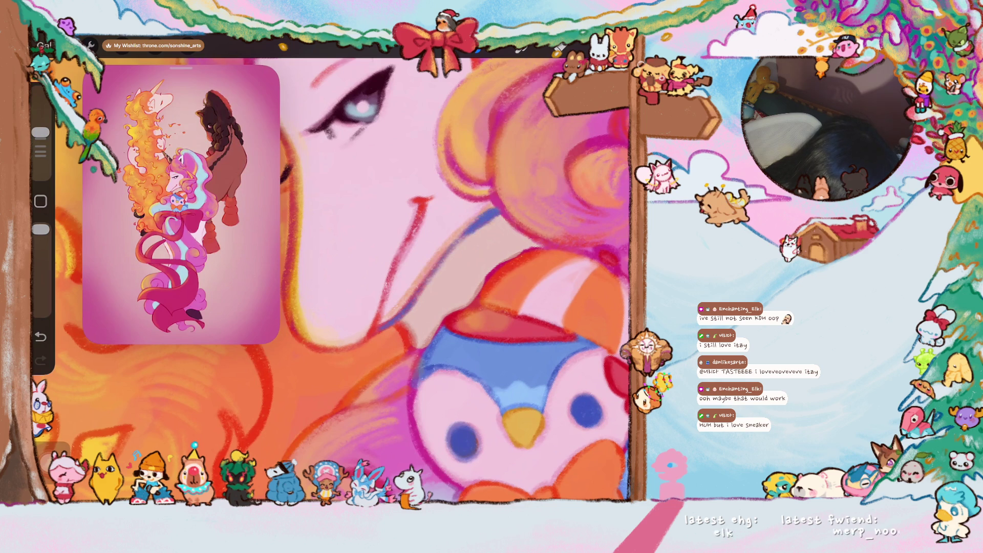
{"action": "scroll", "coordinate": [333, 279], "scroll_direction": "down", "scroll_amount": 3}
{"action": "scroll", "coordinate": [333, 280], "scroll_direction": "down", "scroll_amount": 2}
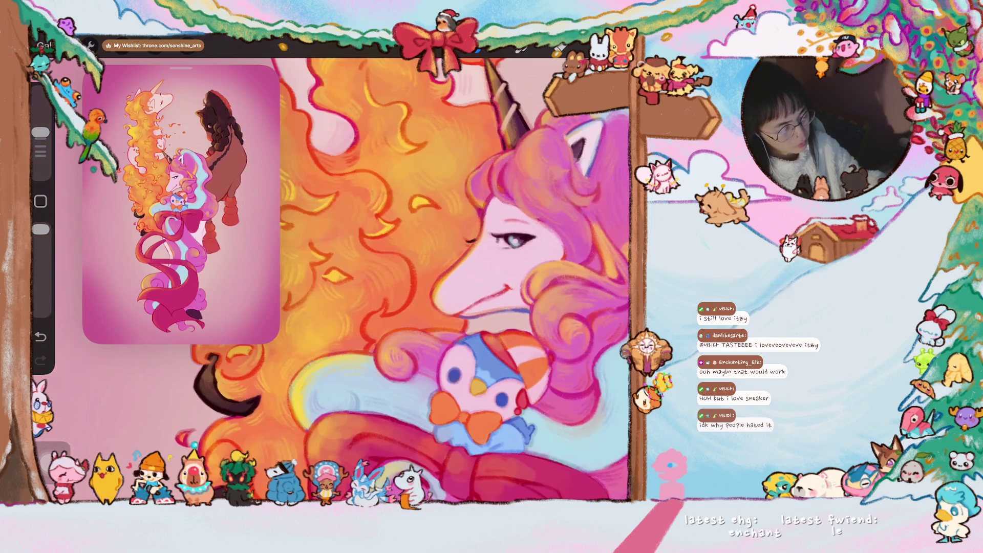
{"action": "scroll", "coordinate": [409, 279], "scroll_direction": "down", "scroll_amount": 3}
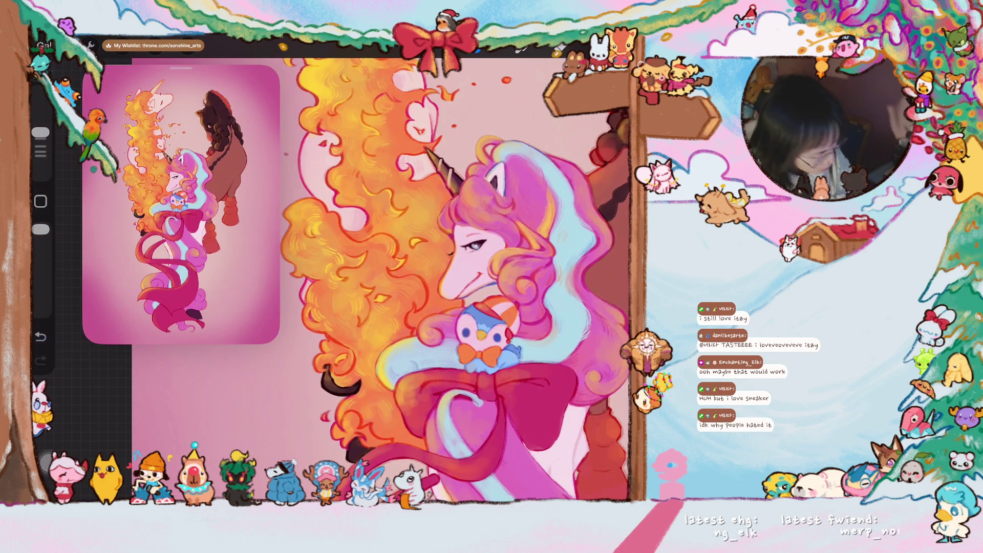
{"action": "key", "text": "ctrl+z"}
{"action": "key", "text": "ctrl+z"}
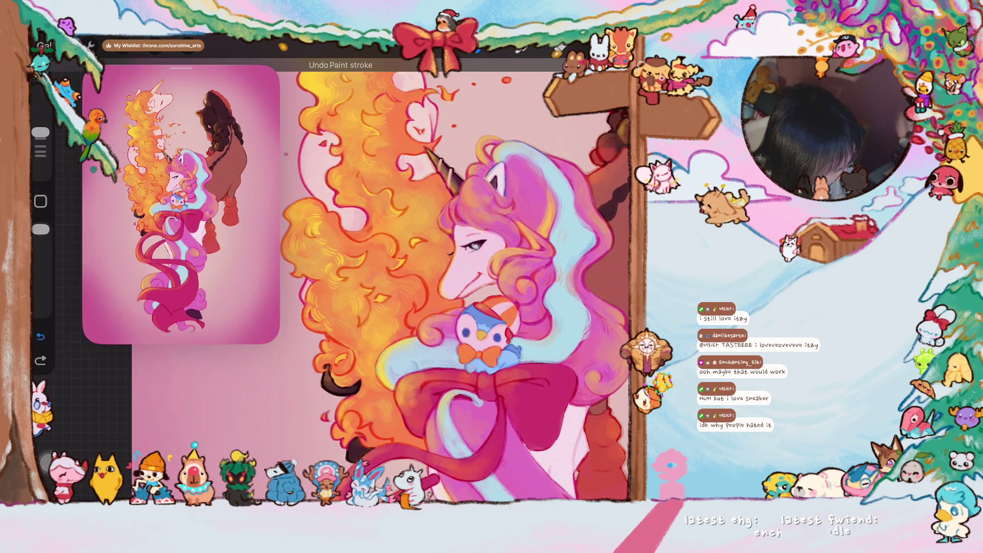
{"action": "scroll", "coordinate": [410, 358], "scroll_direction": "up", "scroll_amount": 3}
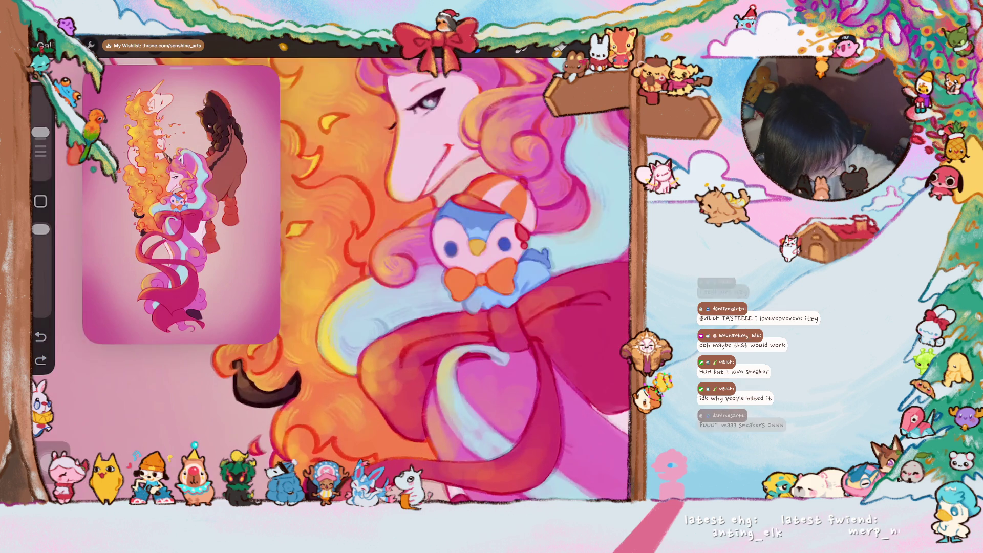
{"action": "scroll", "coordinate": [410, 359], "scroll_direction": "up", "scroll_amount": 3}
{"action": "left_click_drag", "start_coordinate": [412, 243], "coordinate": [383, 310]}
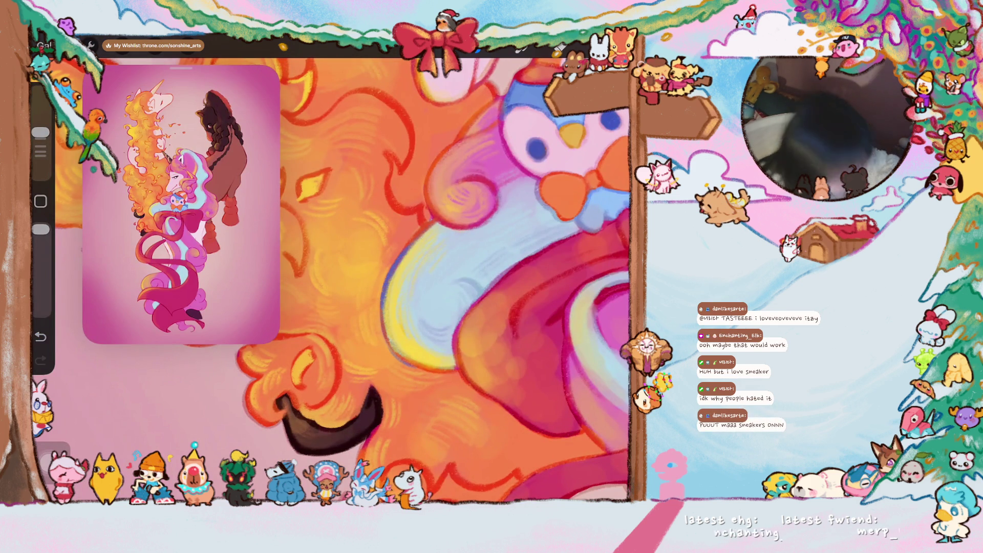
Undo the previous stroke and add a short stroke along the pink curl's yellow edge
{"action": "scroll", "coordinate": [430, 277], "scroll_direction": "up", "scroll_amount": 2}
{"action": "key", "text": "ctrl+z"}
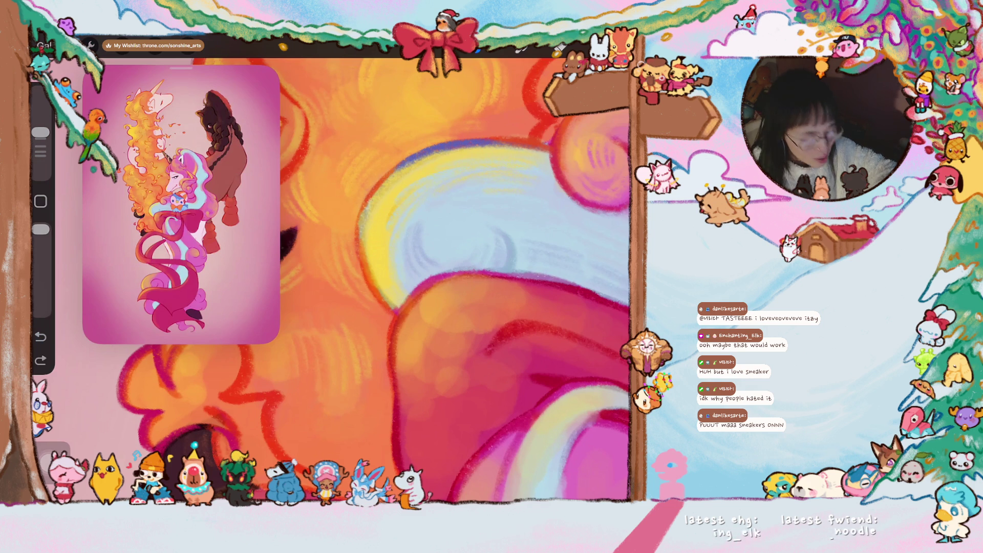
{"action": "mouse_move", "coordinate": [377, 189]}
{"action": "left_mouse_down"}
{"action": "mouse_move", "coordinate": [365, 252]}
{"action": "mouse_move", "coordinate": [392, 301]}
{"action": "left_mouse_up"}
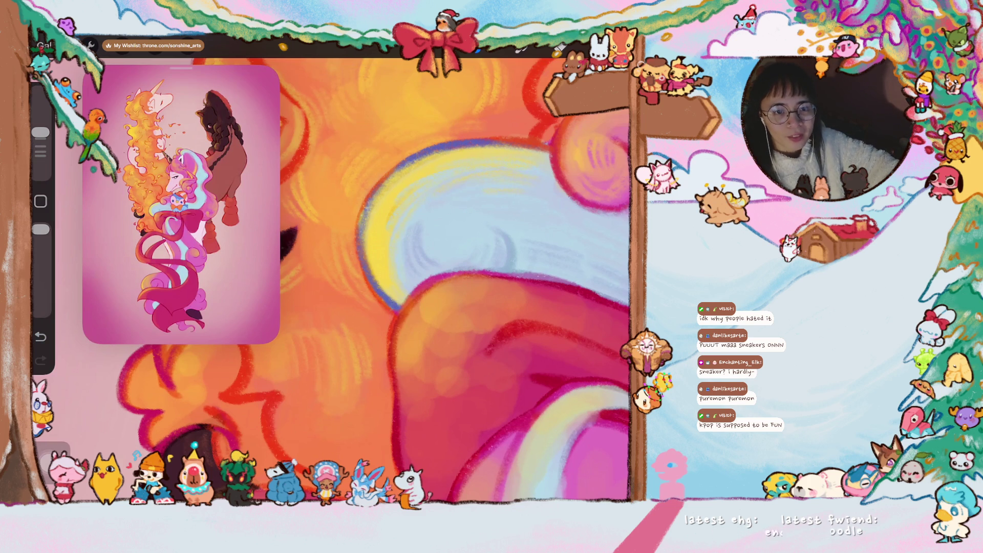
{"action": "scroll", "coordinate": [455, 280], "scroll_direction": "down", "scroll_amount": 2}
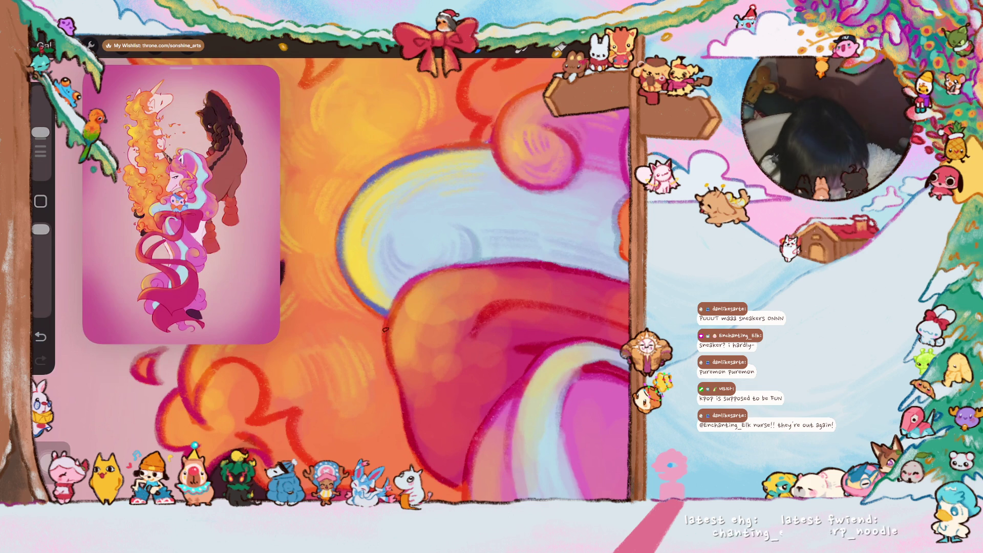
{"action": "scroll", "coordinate": [456, 282], "scroll_direction": "right", "scroll_amount": 3}
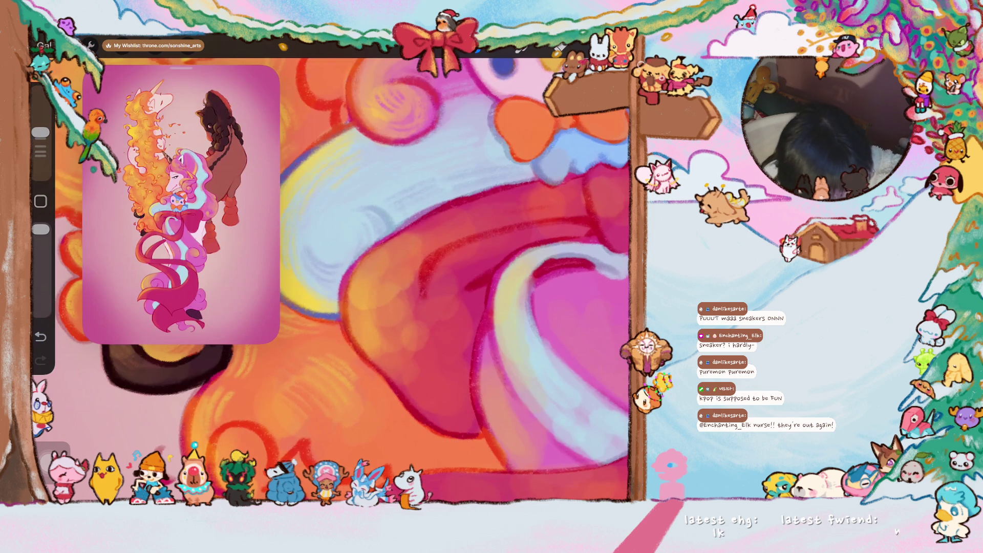
Paint two soft lighter strokes along the pink ribbon's edge
{"action": "scroll", "coordinate": [338, 280], "scroll_direction": "right", "scroll_amount": 3}
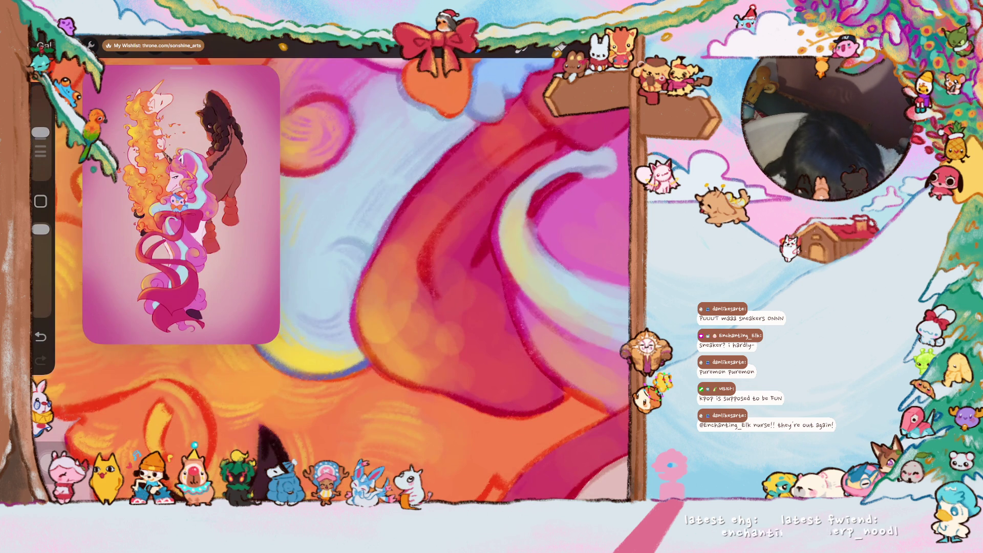
{"action": "left_click_drag", "start_coordinate": [439, 165], "coordinate": [369, 259]}
{"action": "left_click_drag", "start_coordinate": [407, 207], "coordinate": [365, 279]}
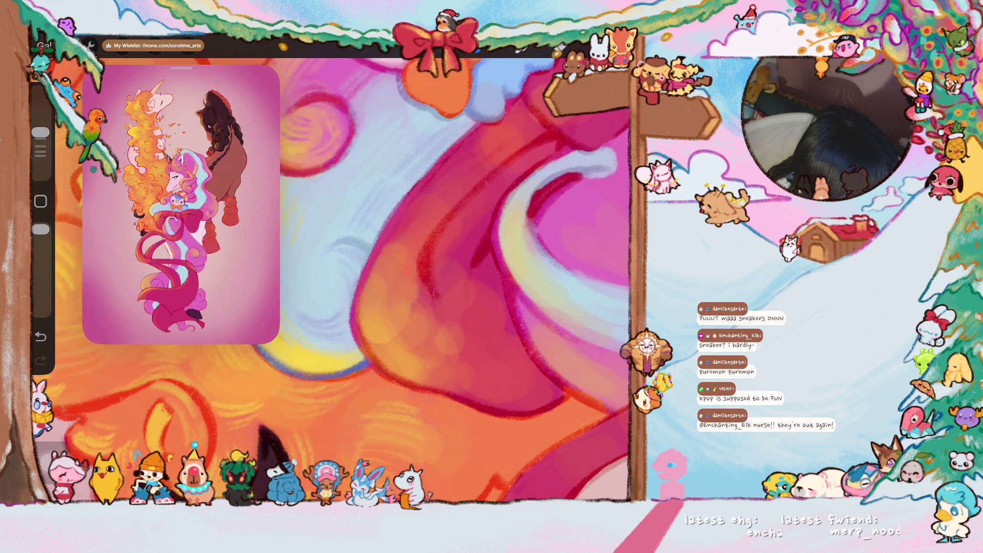
{"action": "scroll", "coordinate": [441, 307], "scroll_direction": "down", "scroll_amount": 3}
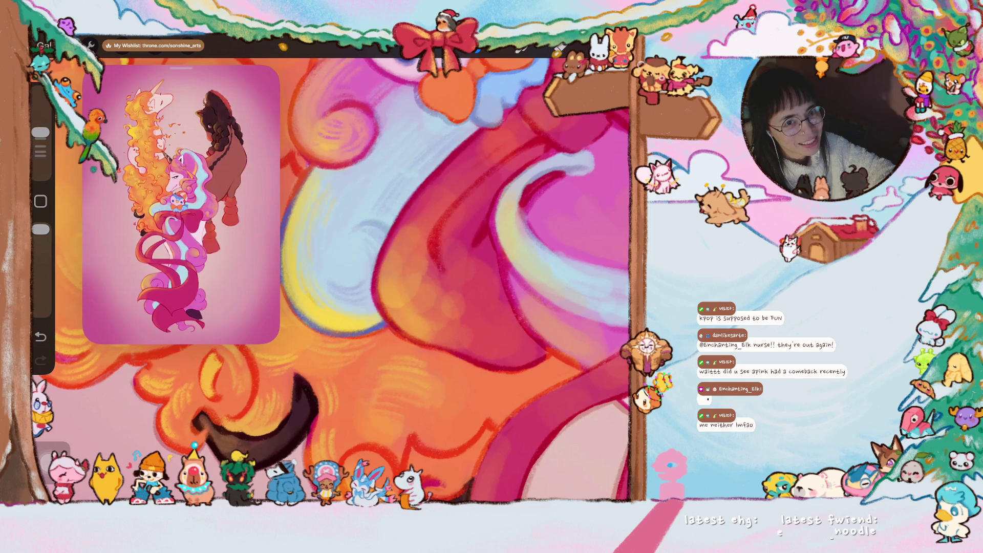
{"action": "scroll", "coordinate": [335, 280], "scroll_direction": "down", "scroll_amount": 3}
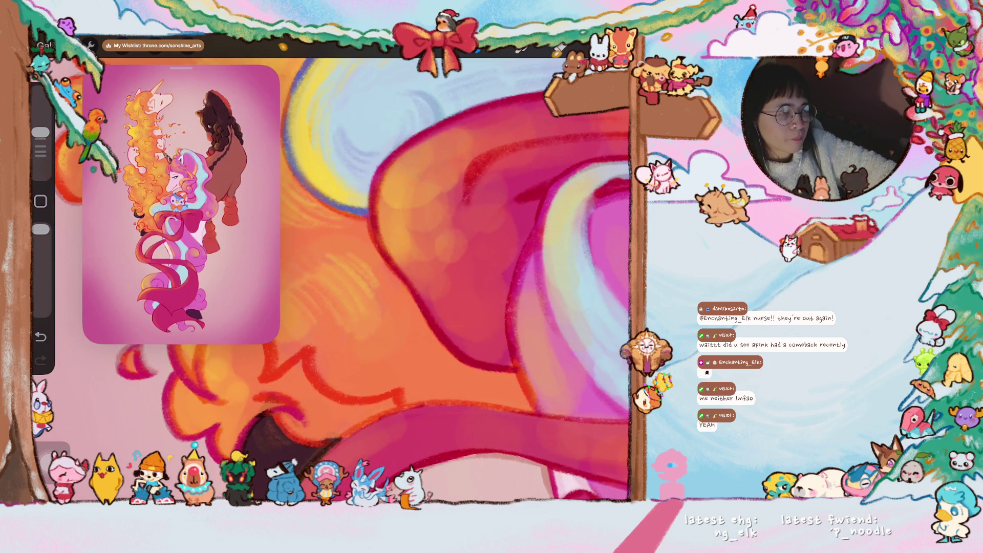
{"action": "scroll", "coordinate": [396, 280], "scroll_direction": "up", "scroll_amount": 3}
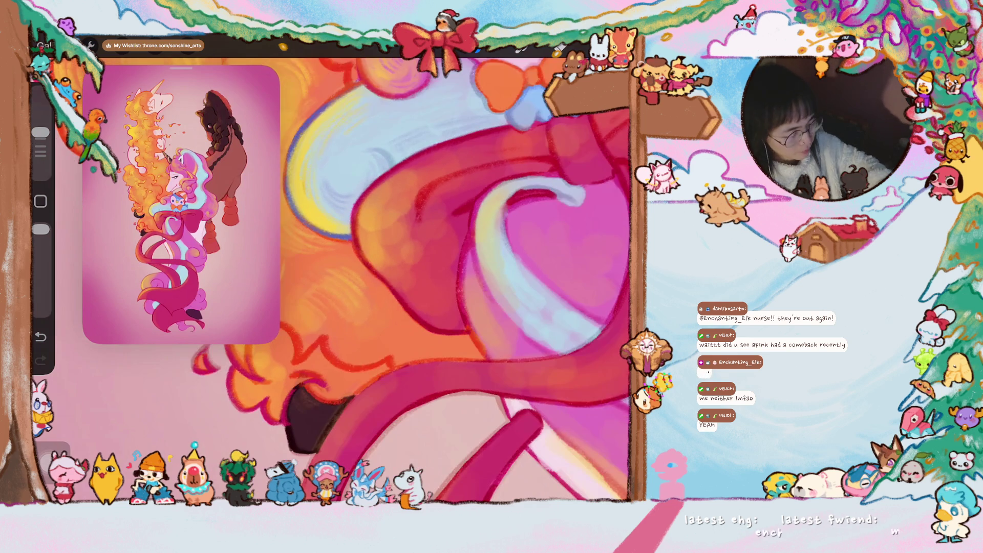
{"action": "scroll", "coordinate": [338, 280], "scroll_direction": "up", "scroll_amount": 3}
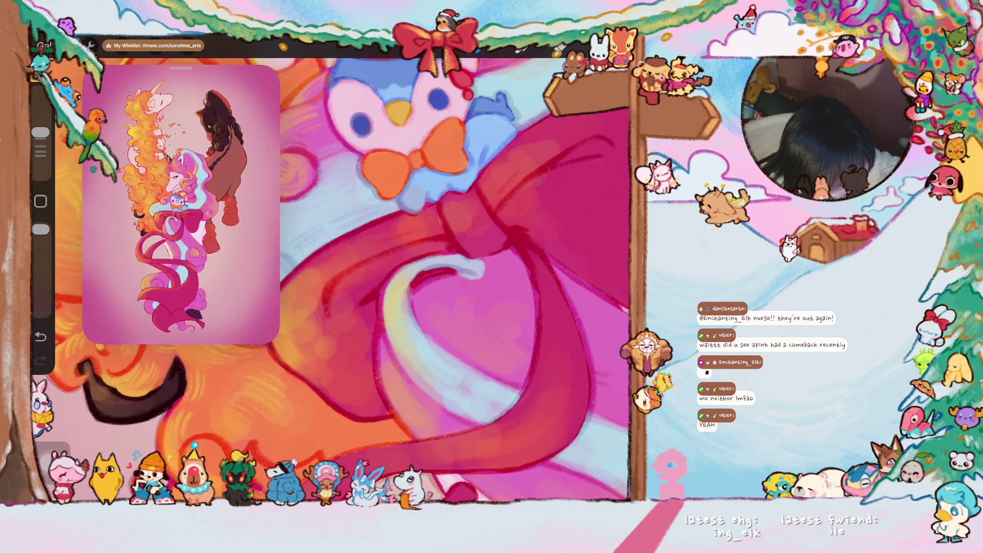
{"action": "scroll", "coordinate": [471, 205], "scroll_direction": "up", "scroll_amount": 2}
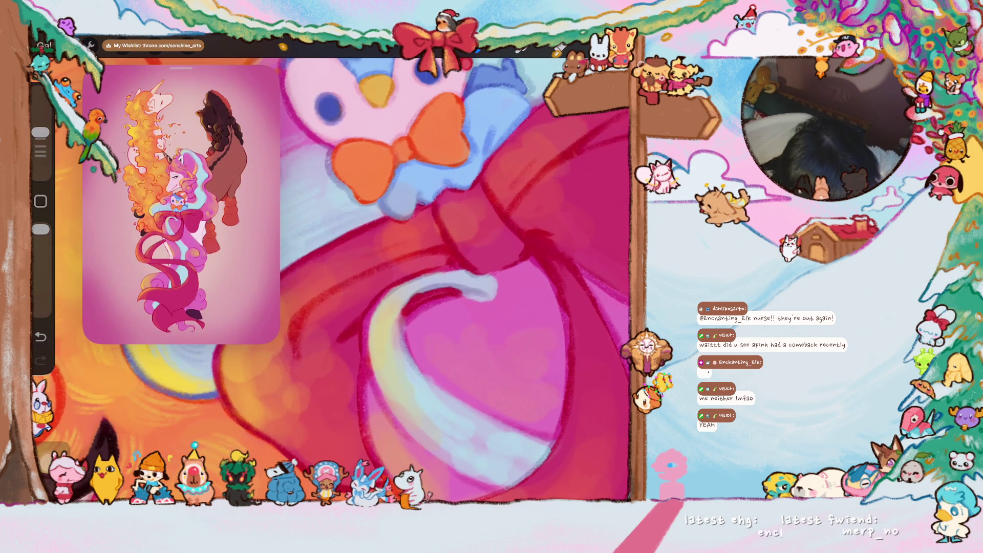
{"action": "scroll", "coordinate": [333, 279], "scroll_direction": "down", "scroll_amount": 2}
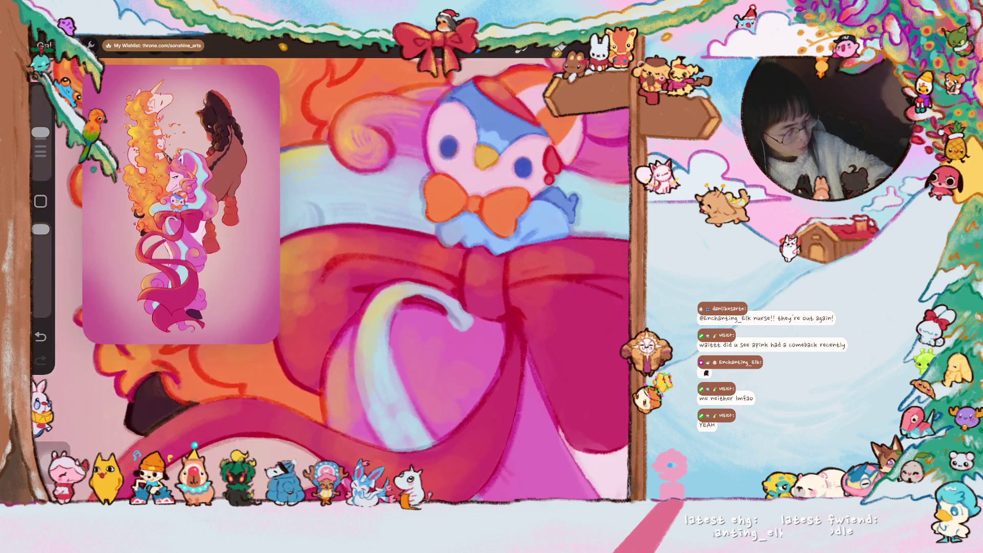
{"action": "scroll", "coordinate": [331, 280], "scroll_direction": "up", "scroll_amount": 1}
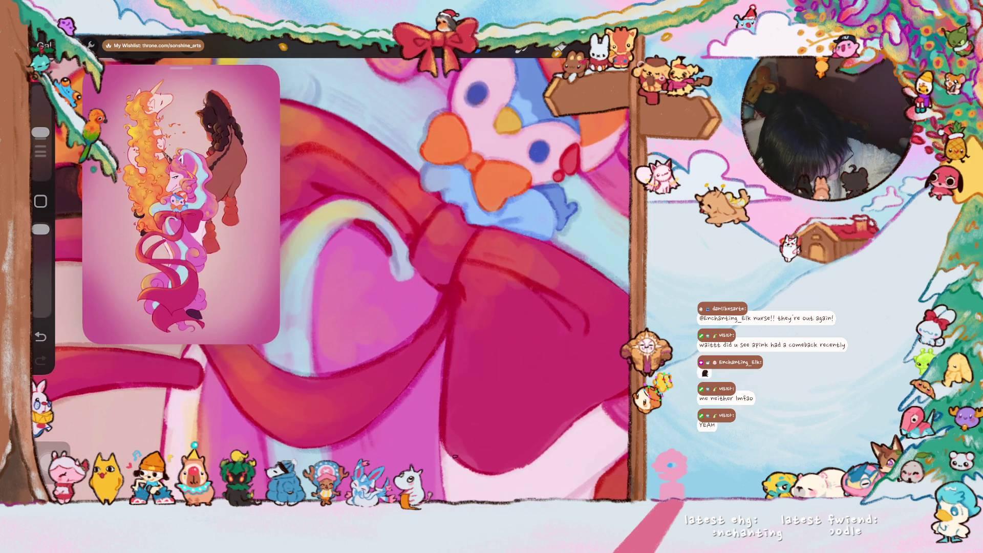
{"action": "scroll", "coordinate": [333, 279], "scroll_direction": "down", "scroll_amount": 2}
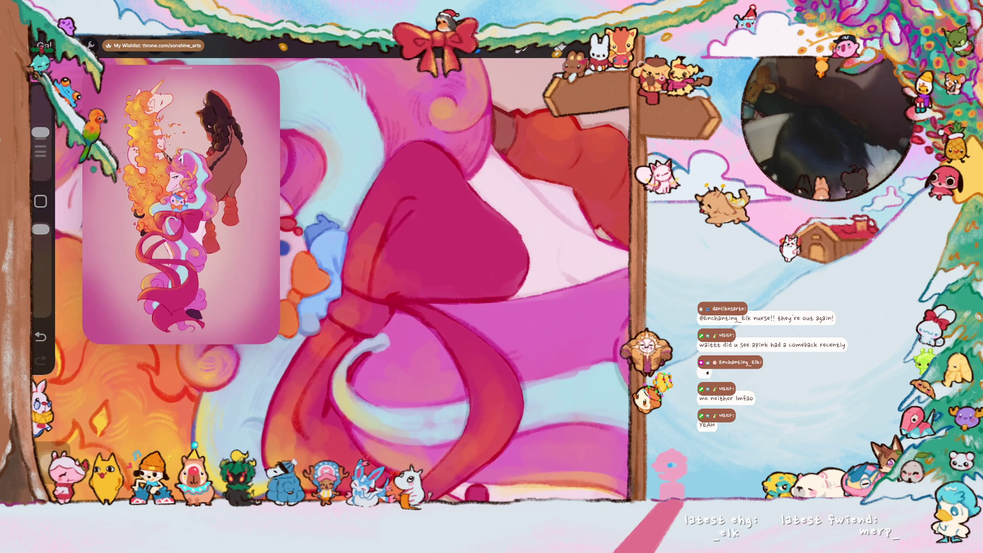
Add dark line strokes reinforcing the red bow's top edge, zooming in on the bow
{"action": "left_click_drag", "start_coordinate": [393, 202], "coordinate": [406, 229]}
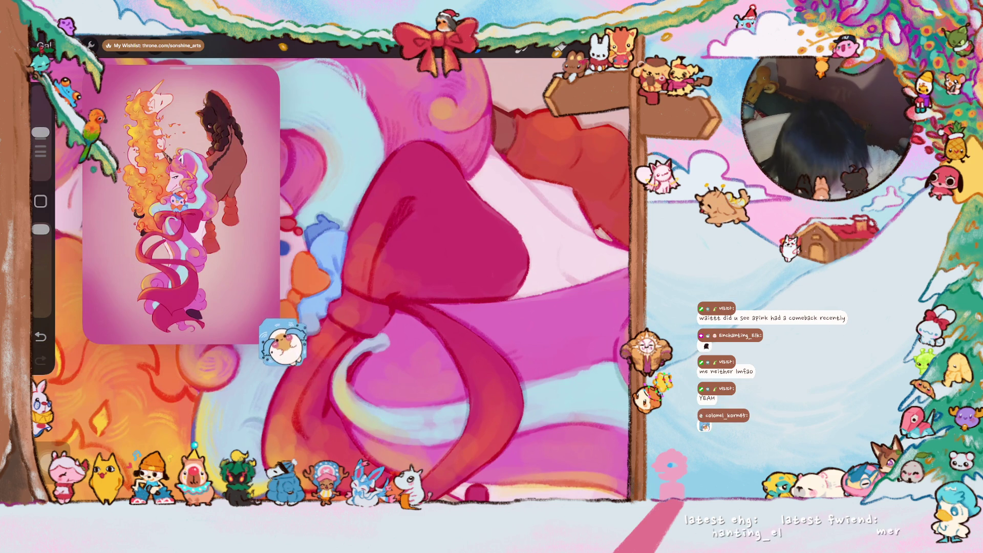
{"action": "left_click_drag", "start_coordinate": [312, 277], "coordinate": [517, 446]}
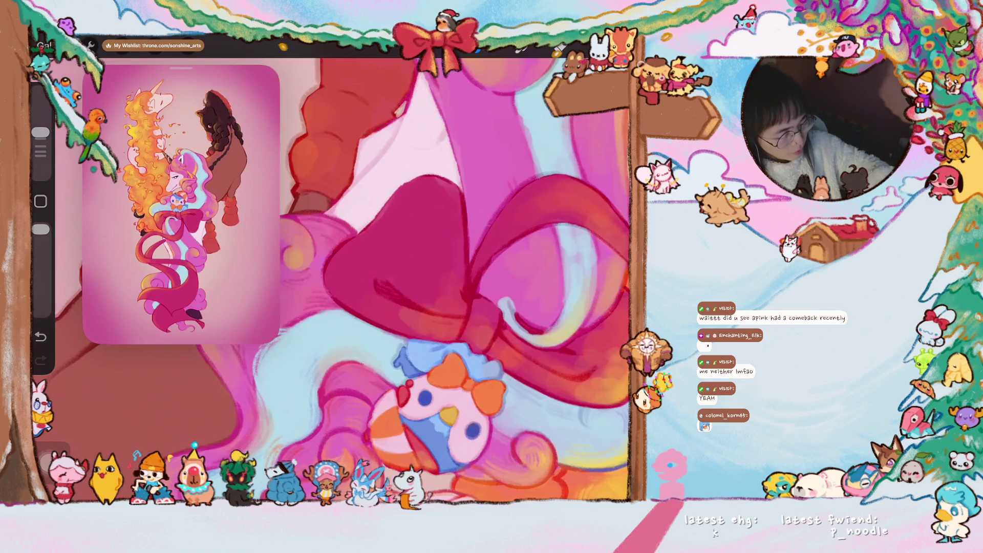
{"action": "mouse_move", "coordinate": [462, 190]}
{"action": "left_mouse_down"}
{"action": "mouse_move", "coordinate": [439, 181]}
{"action": "mouse_move", "coordinate": [379, 230]}
{"action": "mouse_move", "coordinate": [365, 261]}
{"action": "left_mouse_up"}
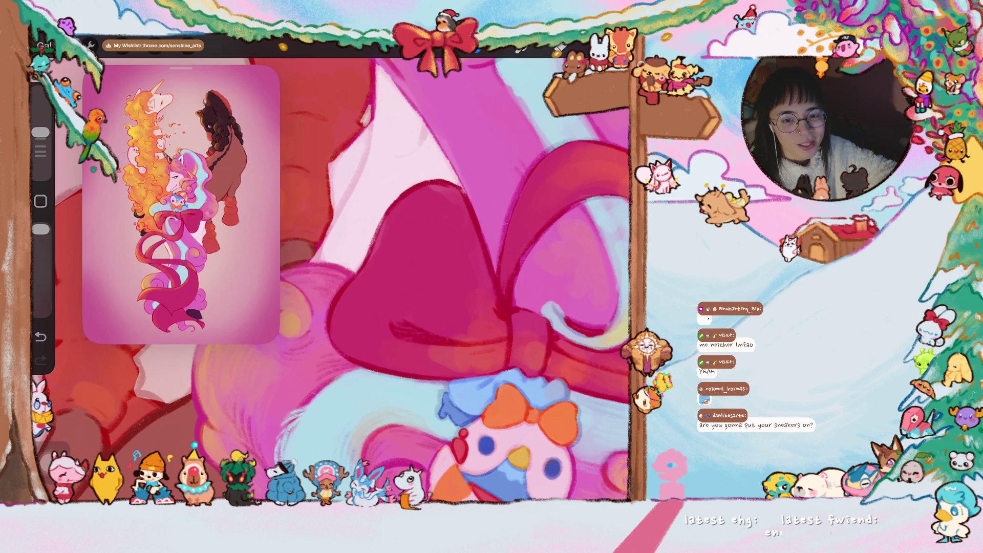
{"action": "scroll", "coordinate": [359, 276], "scroll_direction": "up", "scroll_amount": 3}
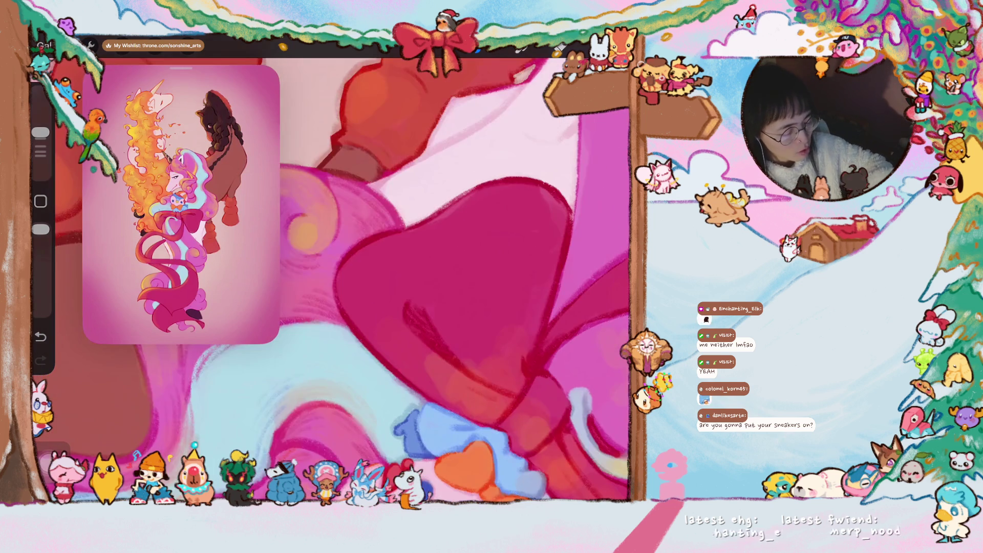
{"action": "scroll", "coordinate": [358, 276], "scroll_direction": "up", "scroll_amount": 3}
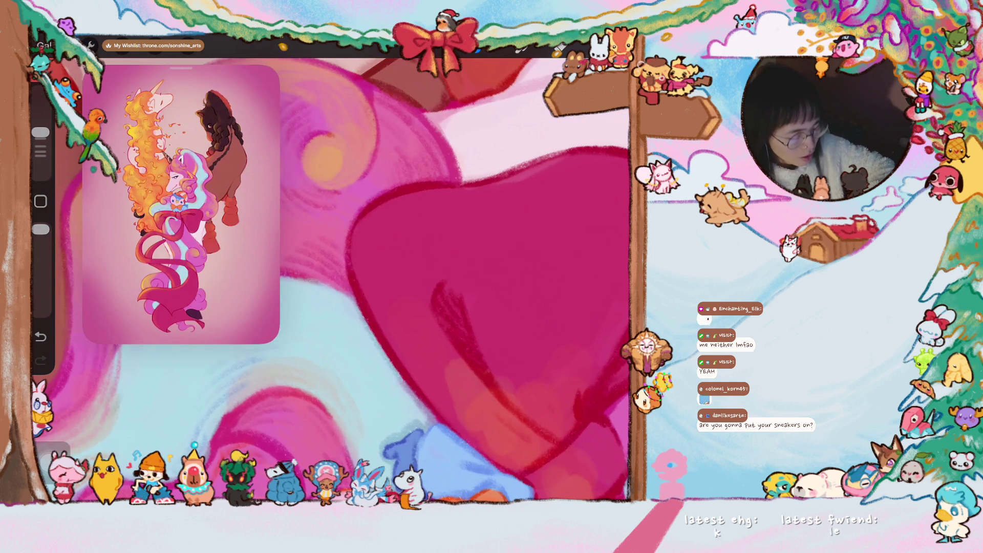
{"action": "scroll", "coordinate": [331, 280], "scroll_direction": "up", "scroll_amount": 3}
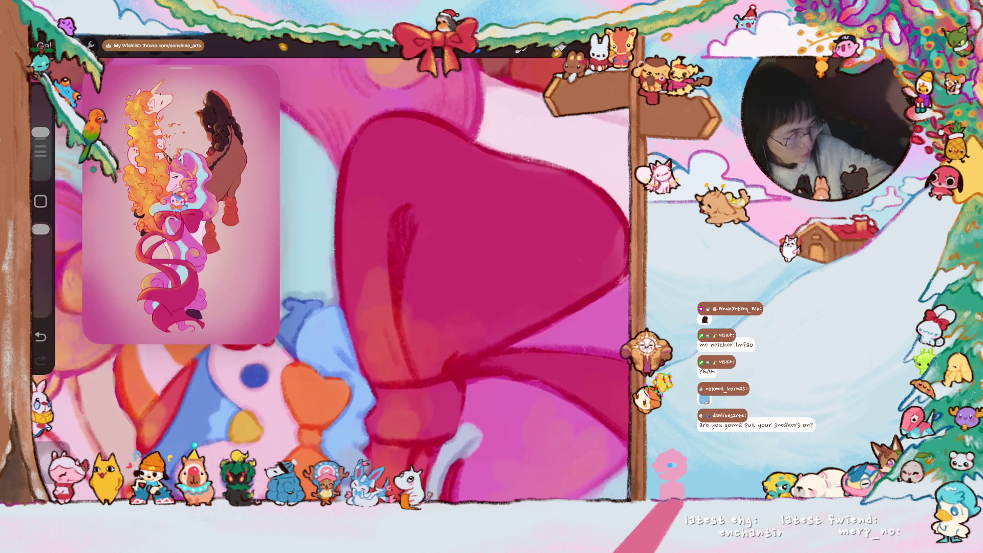
{"action": "scroll", "coordinate": [331, 281], "scroll_direction": "up", "scroll_amount": 2}
{"action": "scroll", "coordinate": [331, 281], "scroll_direction": "up", "scroll_amount": 2}
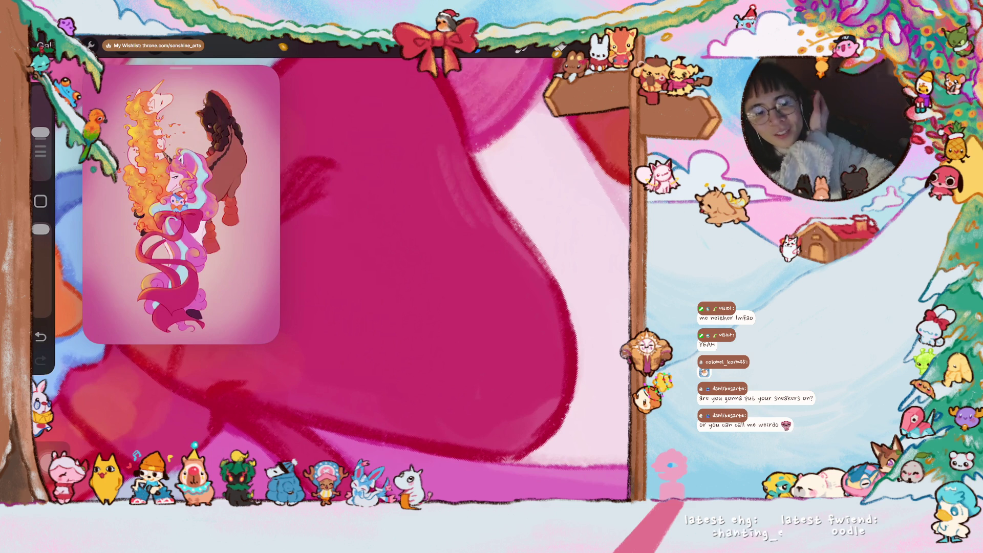
{"action": "scroll", "coordinate": [331, 280], "scroll_direction": "down", "scroll_amount": 3}
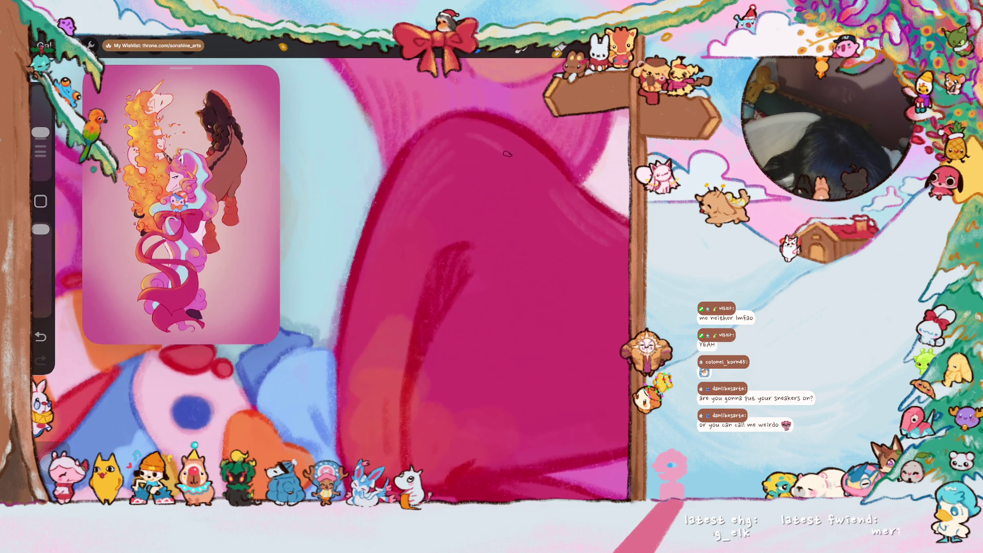
{"action": "scroll", "coordinate": [331, 279], "scroll_direction": "down", "scroll_amount": 3}
{"action": "scroll", "coordinate": [332, 280], "scroll_direction": "down", "scroll_amount": 2}
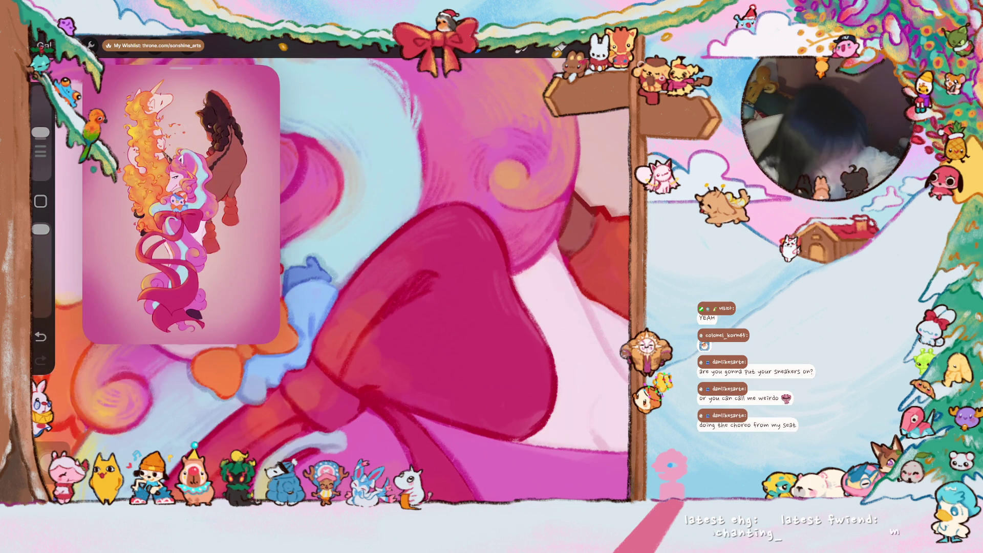
{"action": "scroll", "coordinate": [331, 280], "scroll_direction": "down", "scroll_amount": 3}
{"action": "scroll", "coordinate": [331, 280], "scroll_direction": "up", "scroll_amount": 3}
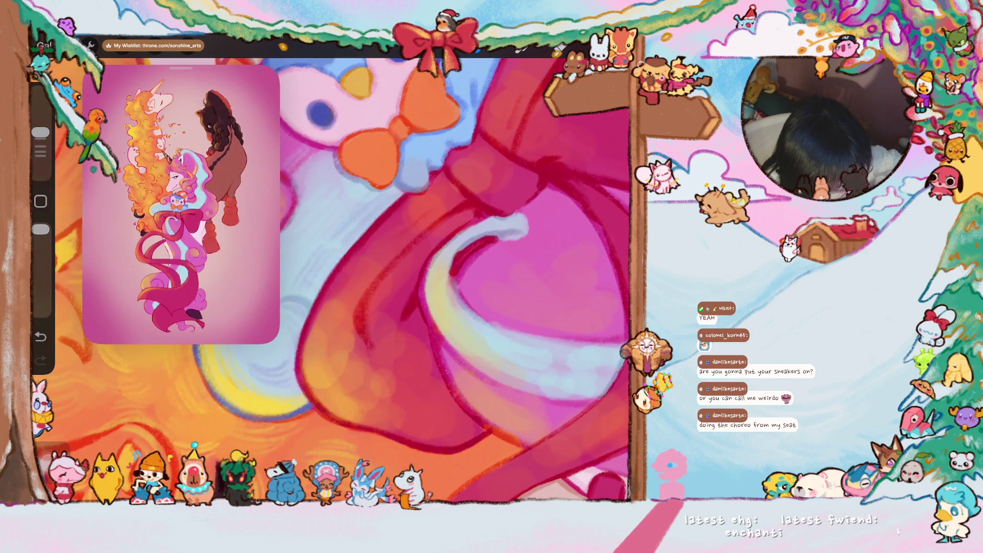
{"action": "left_click_drag", "start_coordinate": [356, 276], "coordinate": [361, 315]}
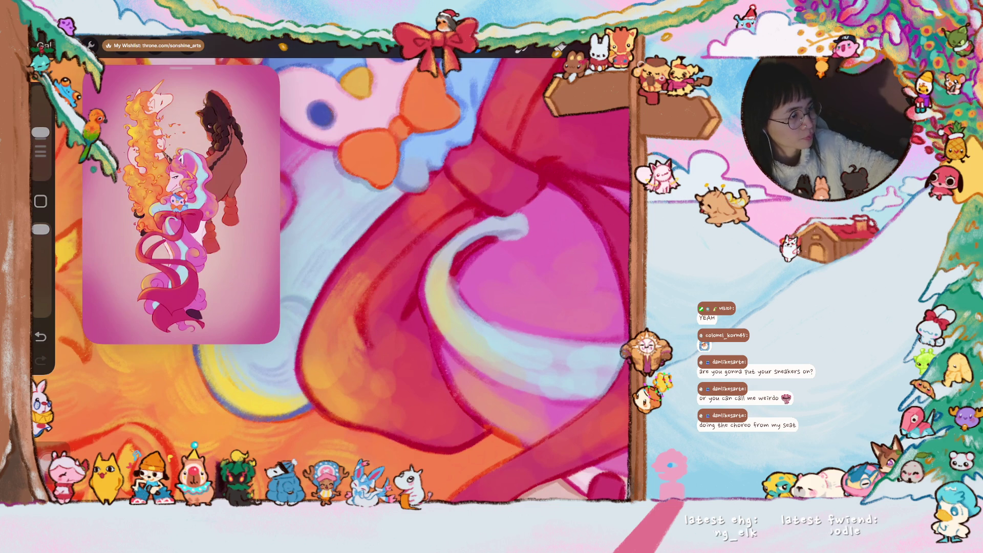
{"action": "scroll", "coordinate": [332, 281], "scroll_direction": "down", "scroll_amount": 1}
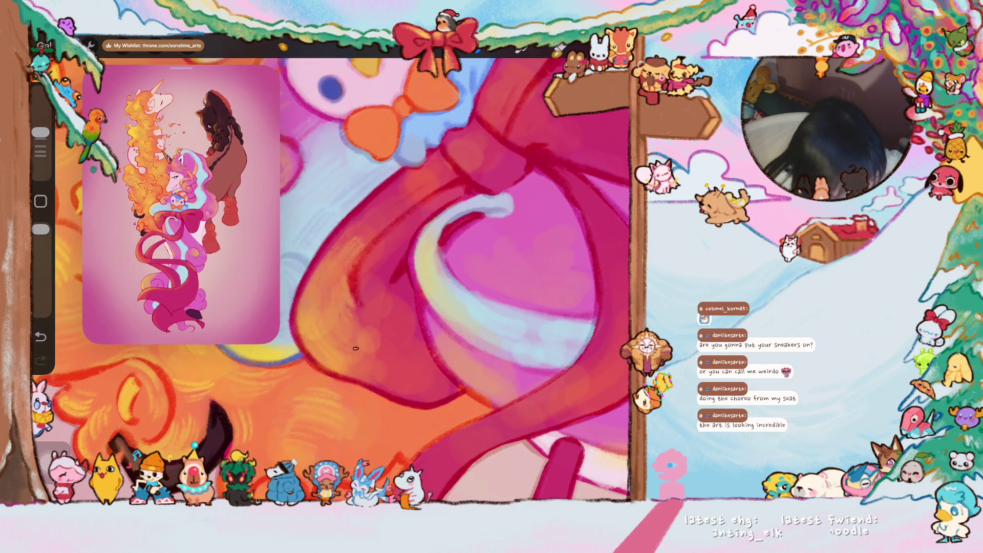
{"action": "scroll", "coordinate": [453, 280], "scroll_direction": "down", "scroll_amount": 1}
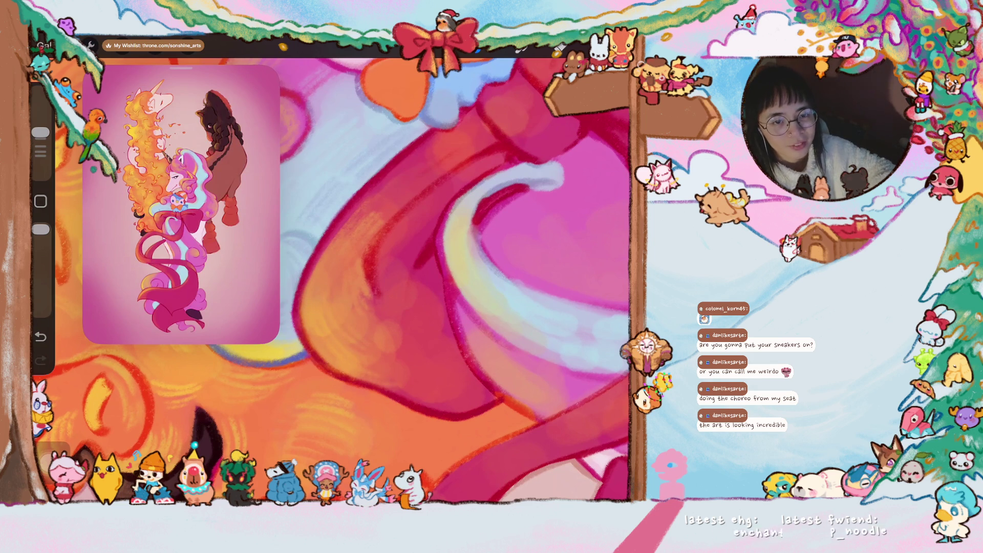
{"action": "scroll", "coordinate": [330, 280], "scroll_direction": "up", "scroll_amount": 3}
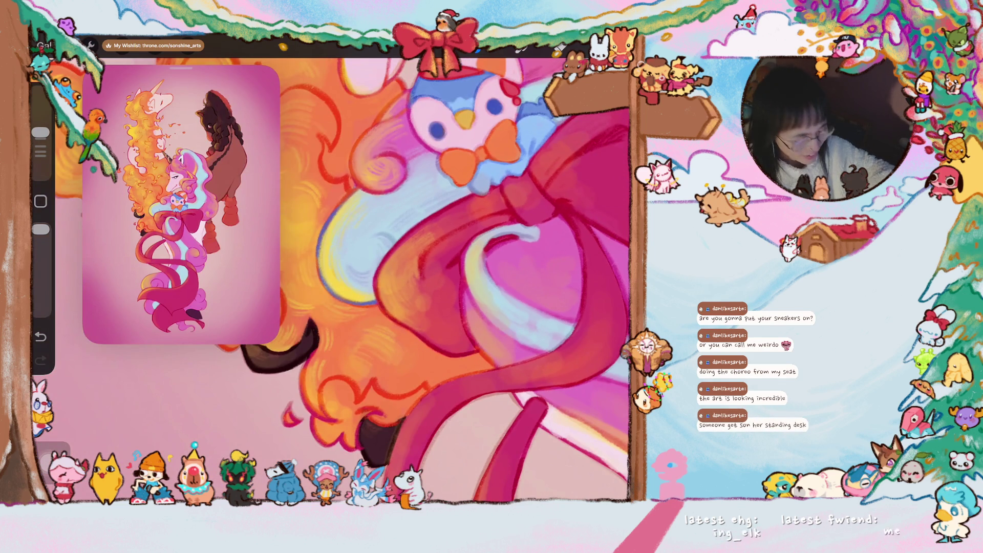
Eyedrop the ribbon's pinkish red as the brush colour, then pan around the bow
{"action": "scroll", "coordinate": [456, 280], "scroll_direction": "up", "scroll_amount": 3}
{"action": "scroll", "coordinate": [455, 280], "scroll_direction": "up", "scroll_amount": 2}
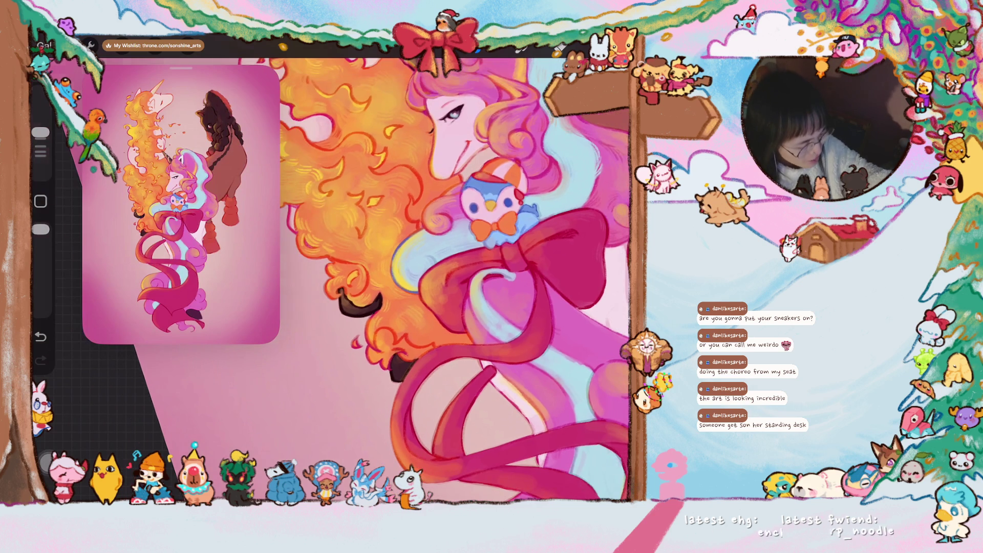
{"action": "scroll", "coordinate": [507, 269], "scroll_direction": "down", "scroll_amount": 3}
{"action": "scroll", "coordinate": [507, 269], "scroll_direction": "down", "scroll_amount": 3}
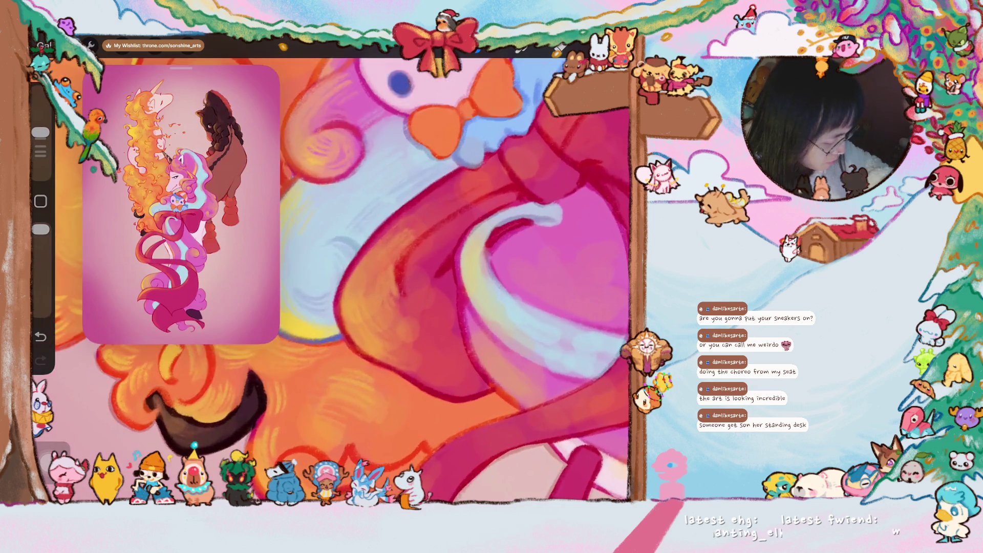
{"action": "scroll", "coordinate": [381, 343], "scroll_direction": "down", "scroll_amount": 2}
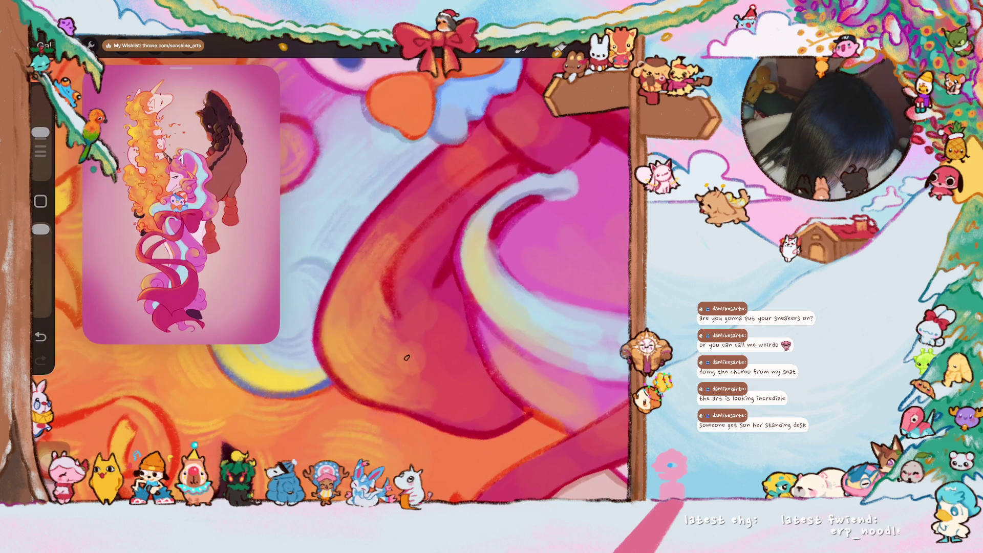
{"action": "scroll", "coordinate": [333, 280], "scroll_direction": "up", "scroll_amount": 3}
{"action": "scroll", "coordinate": [333, 281], "scroll_direction": "up", "scroll_amount": 2}
{"action": "left_click", "coordinate": [346, 305]}
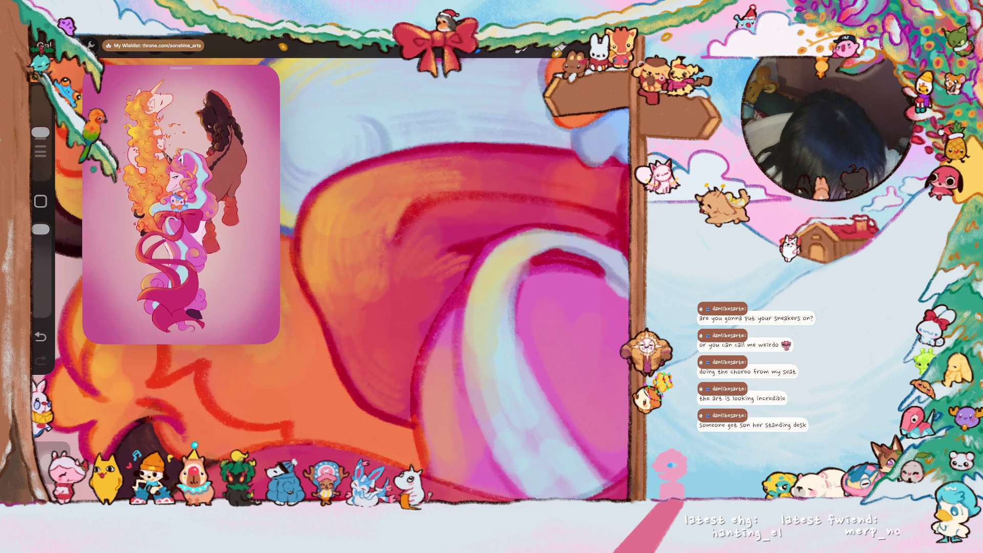
{"action": "scroll", "coordinate": [332, 286], "scroll_direction": "down", "scroll_amount": 2}
{"action": "scroll", "coordinate": [332, 277], "scroll_direction": "down", "scroll_amount": 2}
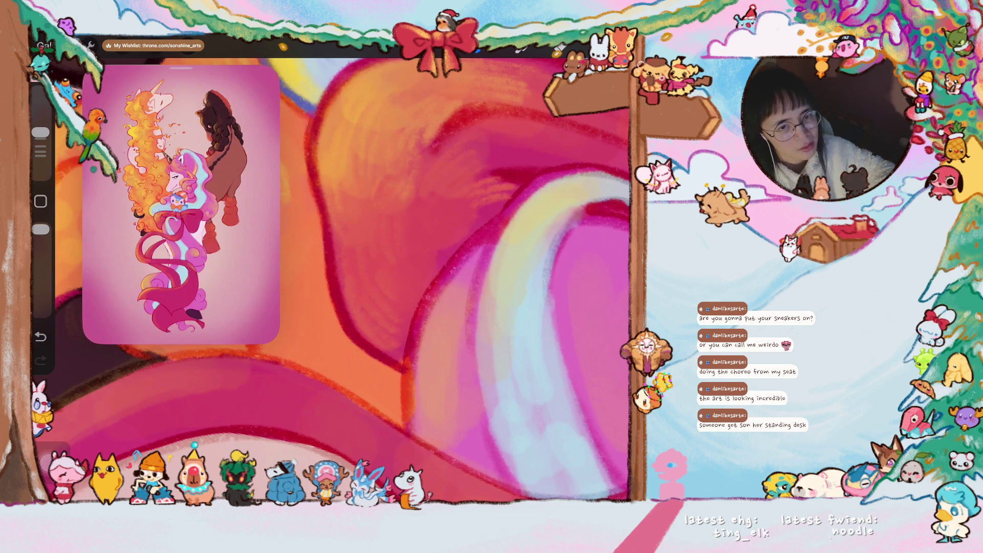
{"action": "scroll", "coordinate": [332, 279], "scroll_direction": "down", "scroll_amount": 5}
{"action": "scroll", "coordinate": [431, 276], "scroll_direction": "up", "scroll_amount": 5}
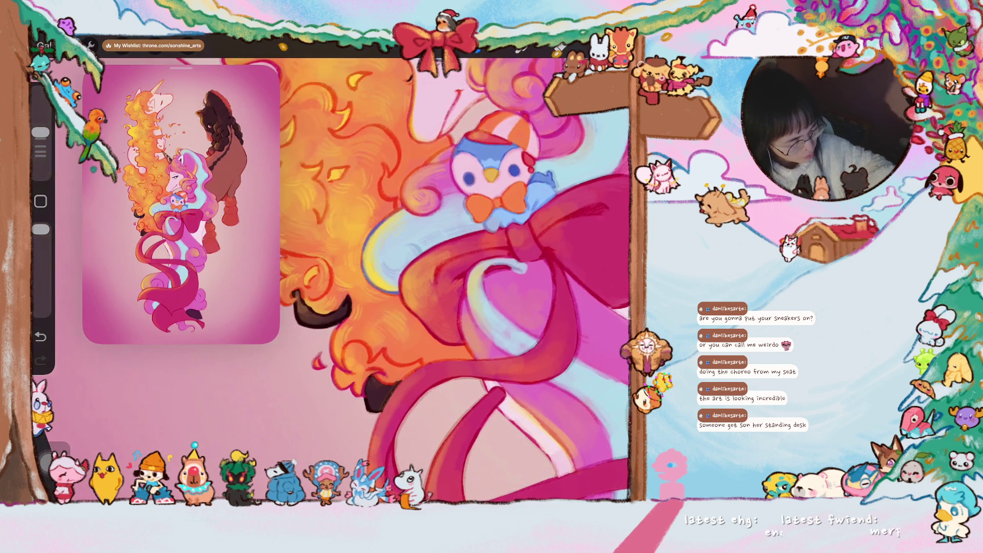
{"action": "scroll", "coordinate": [409, 279], "scroll_direction": "down", "scroll_amount": 5}
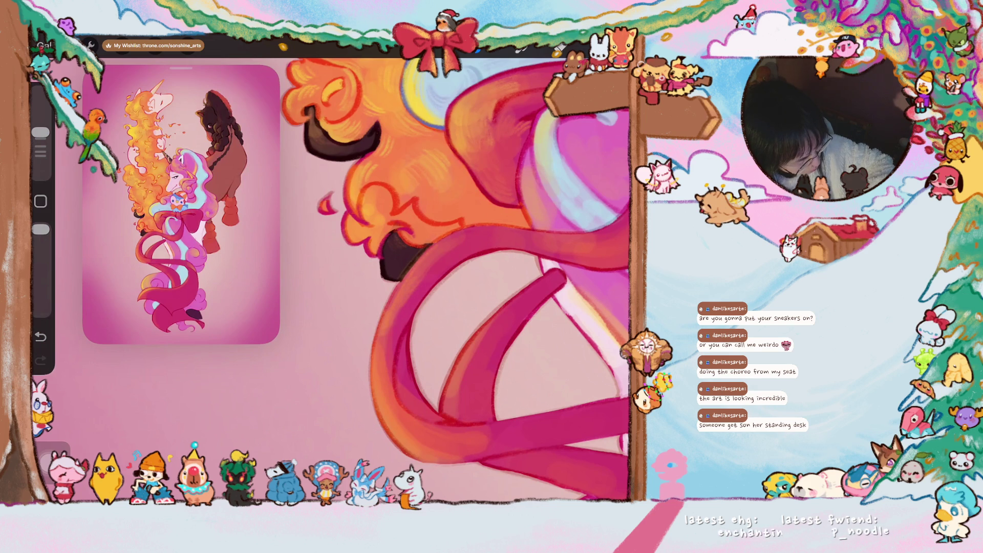
{"action": "scroll", "coordinate": [435, 279], "scroll_direction": "down", "scroll_amount": 3}
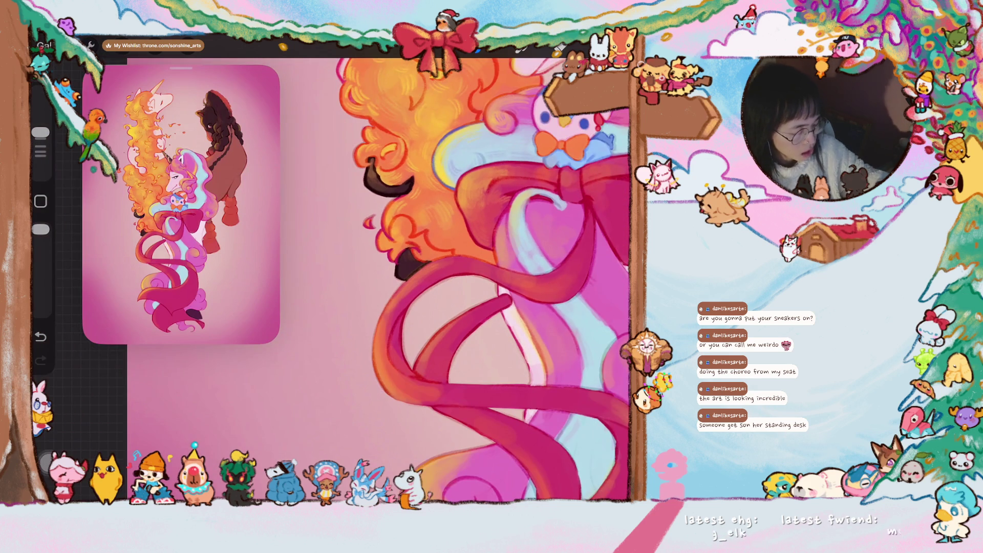
{"action": "scroll", "coordinate": [379, 279], "scroll_direction": "up", "scroll_amount": 3}
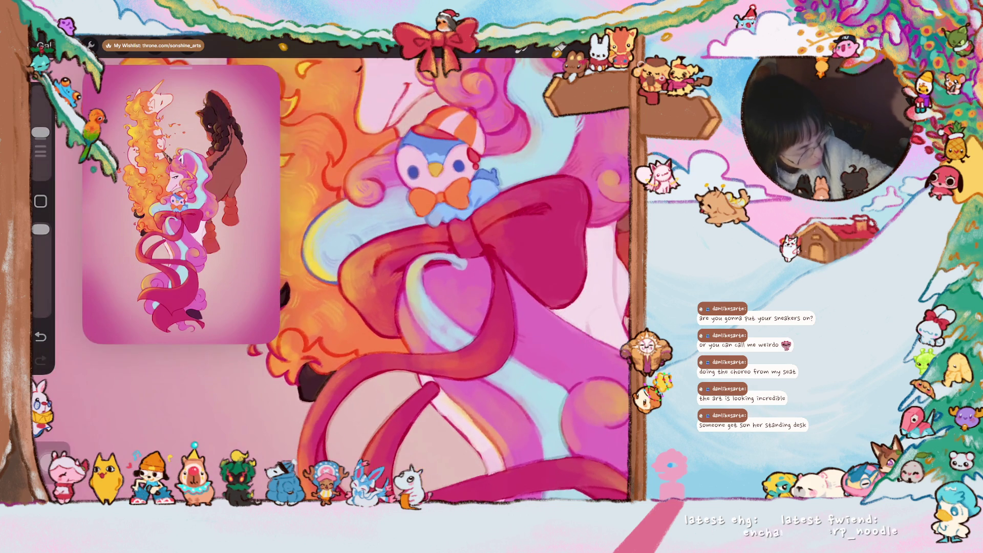
{"action": "scroll", "coordinate": [379, 279], "scroll_direction": "up", "scroll_amount": 3}
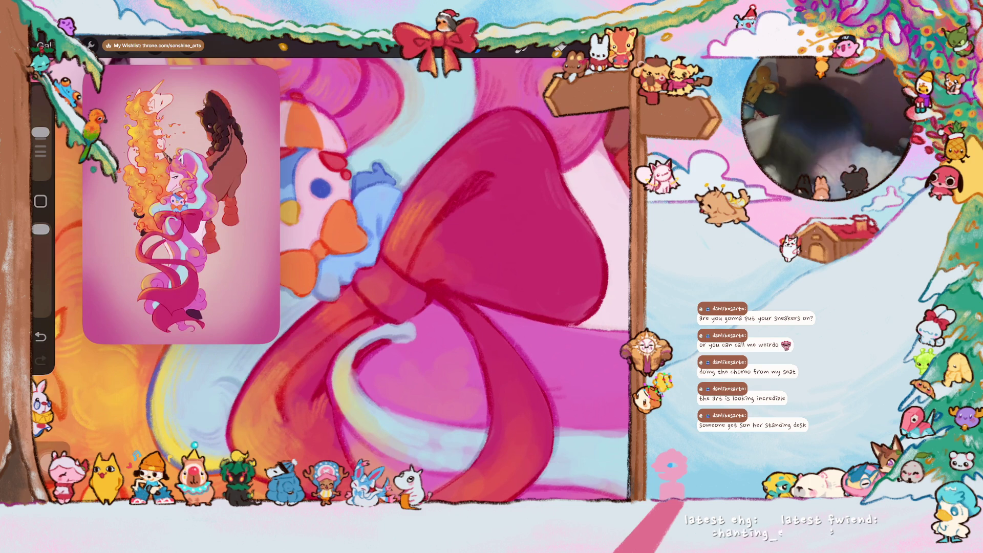
Slide the eyedropper across the bow to its deep red, then zoom out to the whole unicorn
{"action": "scroll", "coordinate": [332, 277], "scroll_direction": "down", "scroll_amount": 2}
{"action": "left_click", "coordinate": [518, 211]}
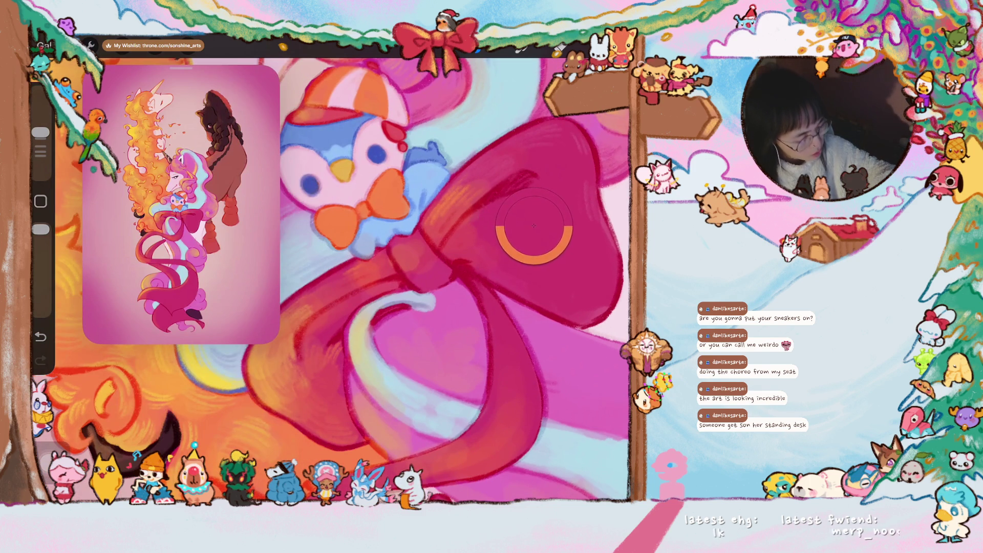
{"action": "left_click_drag", "start_coordinate": [517, 212], "coordinate": [397, 238]}
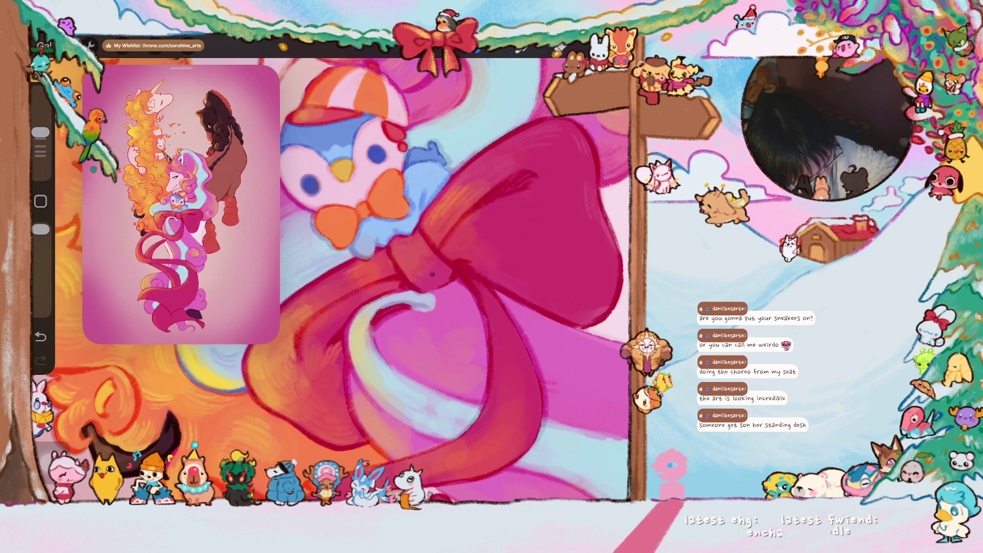
{"action": "scroll", "coordinate": [332, 277], "scroll_direction": "down", "scroll_amount": 2}
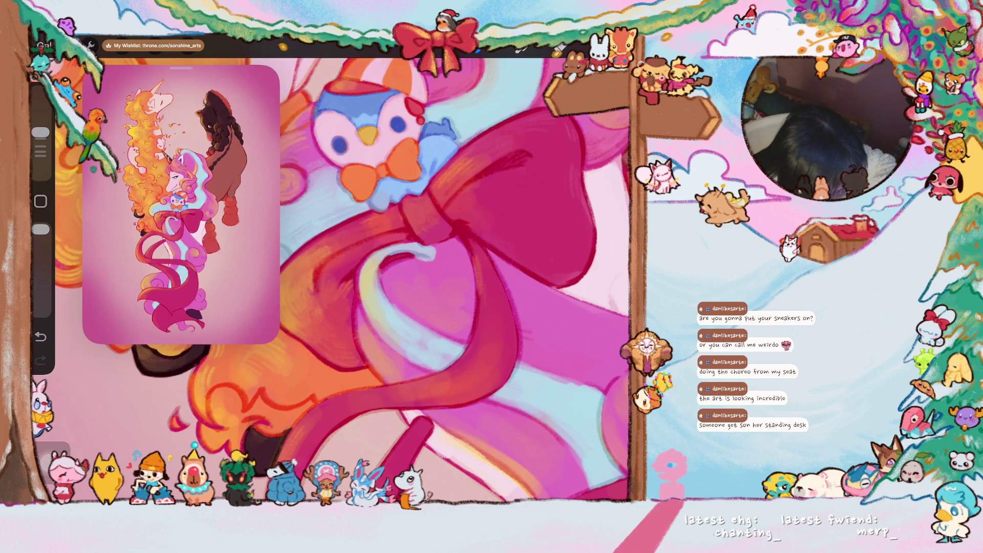
{"action": "scroll", "coordinate": [455, 279], "scroll_direction": "down", "scroll_amount": 3}
{"action": "scroll", "coordinate": [456, 279], "scroll_direction": "down", "scroll_amount": 2}
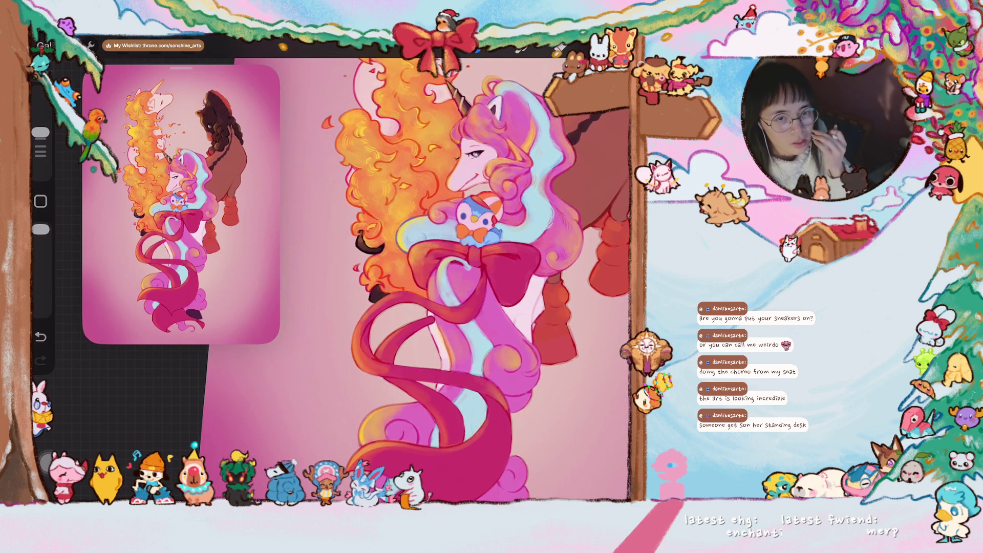
Check Canvas information, close it, then start Time-lapse Replay from the Video options
{"action": "scroll", "coordinate": [456, 280], "scroll_direction": "down", "scroll_amount": 2}
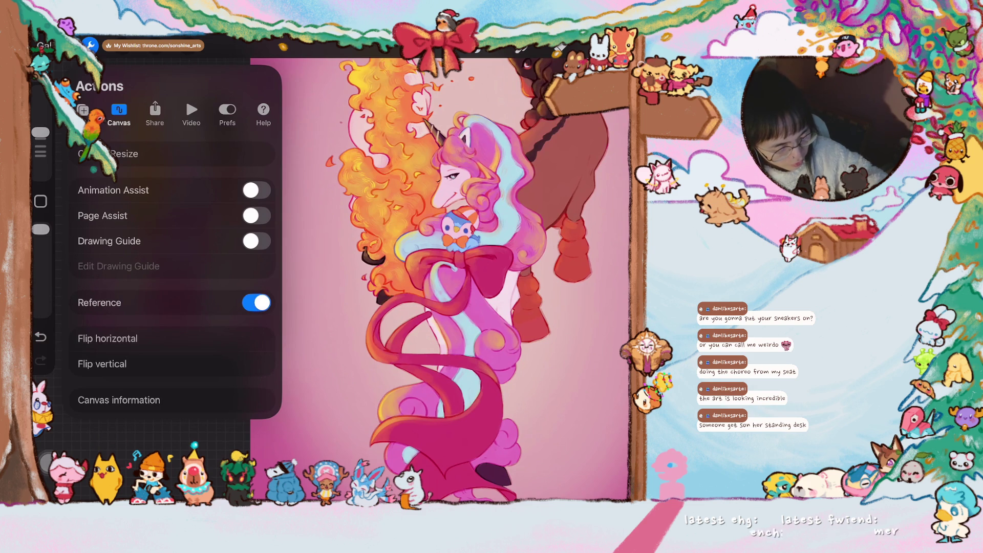
{"action": "left_click", "coordinate": [119, 400]}
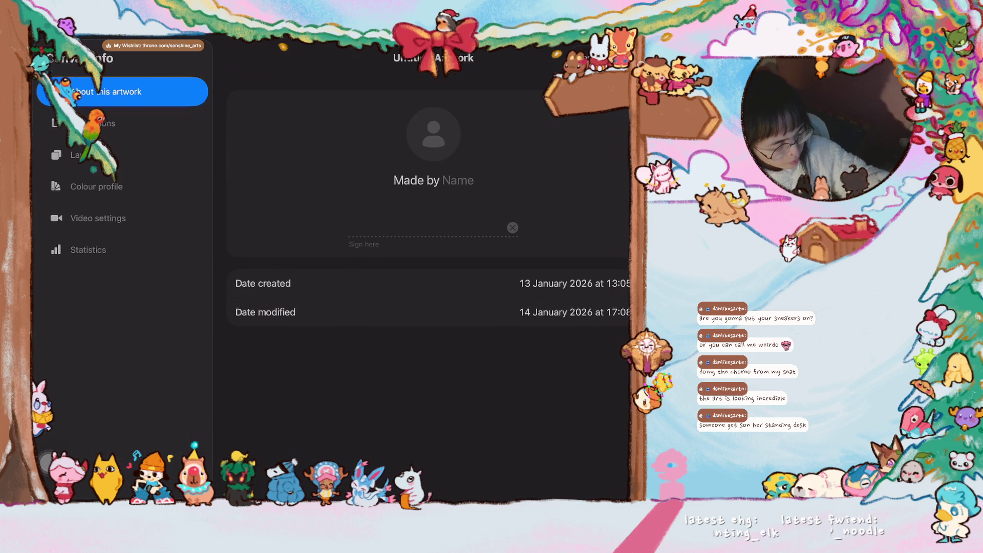
{"action": "left_click", "coordinate": [590, 335]}
{"action": "left_click", "coordinate": [191, 115]}
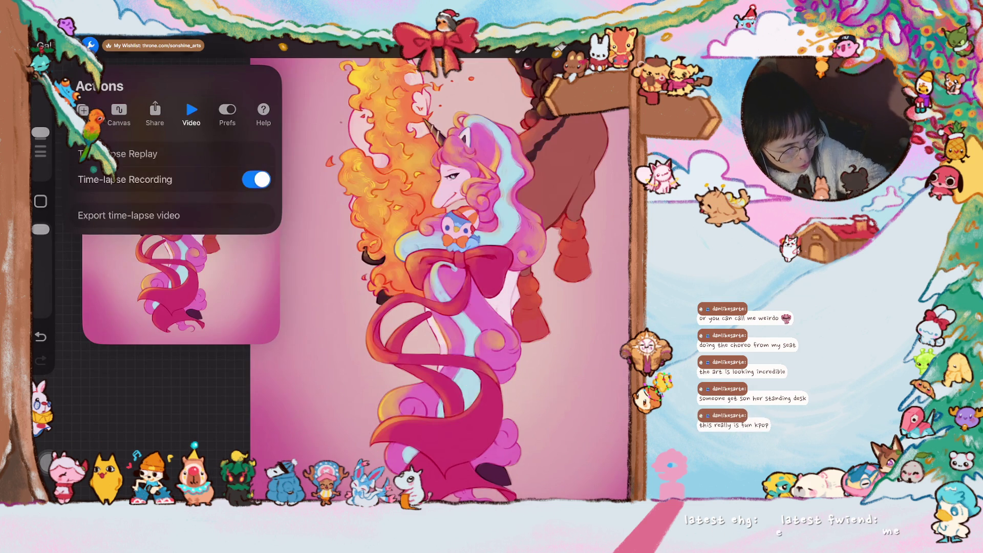
{"action": "left_click", "coordinate": [171, 154]}
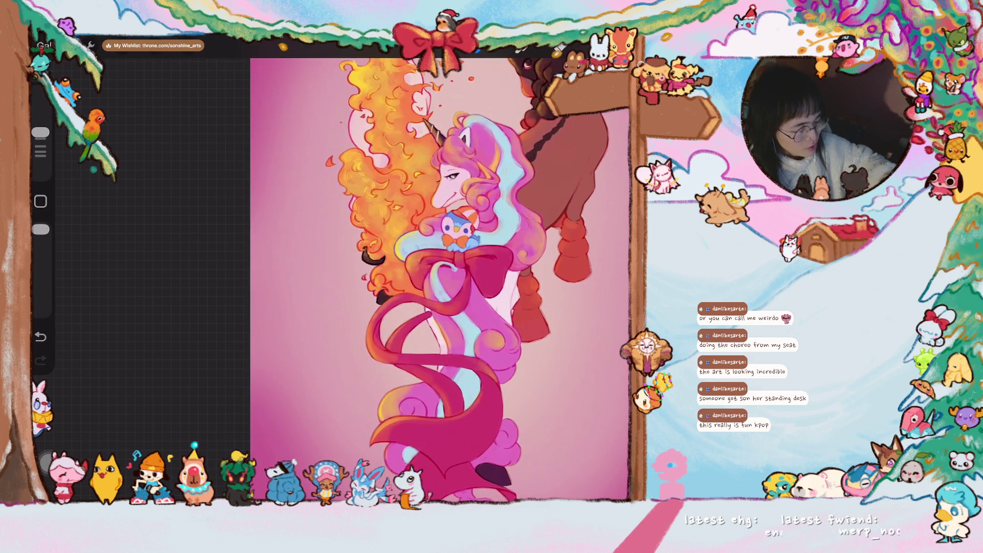
Close the time-lapse replay and zoom out to show the full unicorn canvas
{"action": "scroll", "coordinate": [439, 277], "scroll_direction": "down", "scroll_amount": 5}
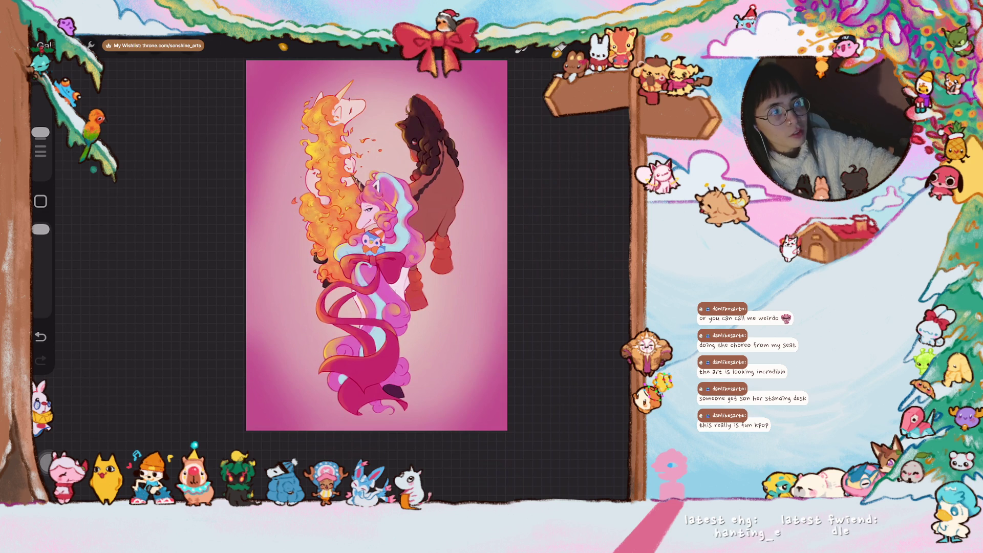